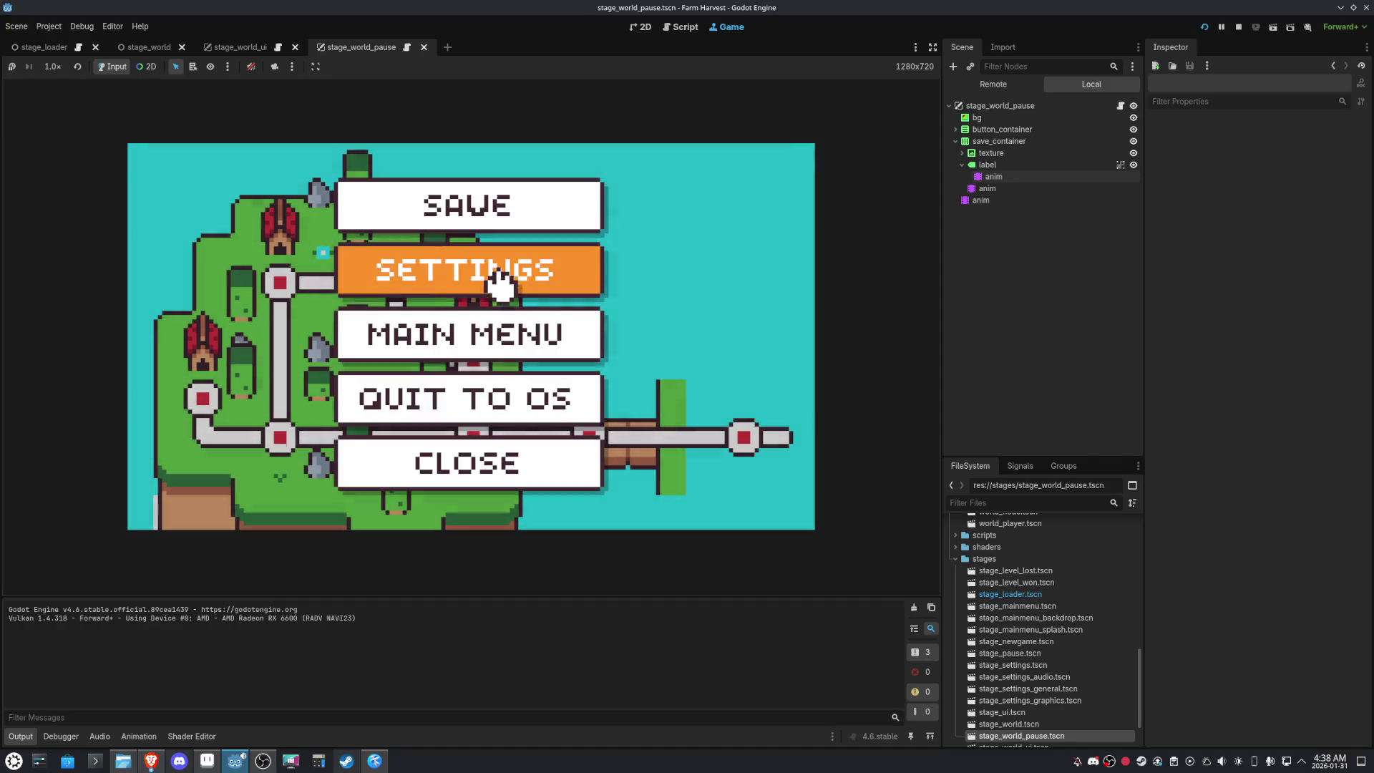
# Glance at the game's settings menu, then close the pause menu to view the world map
pyautogui.click(604, 272)
pyautogui.click(215, 463)
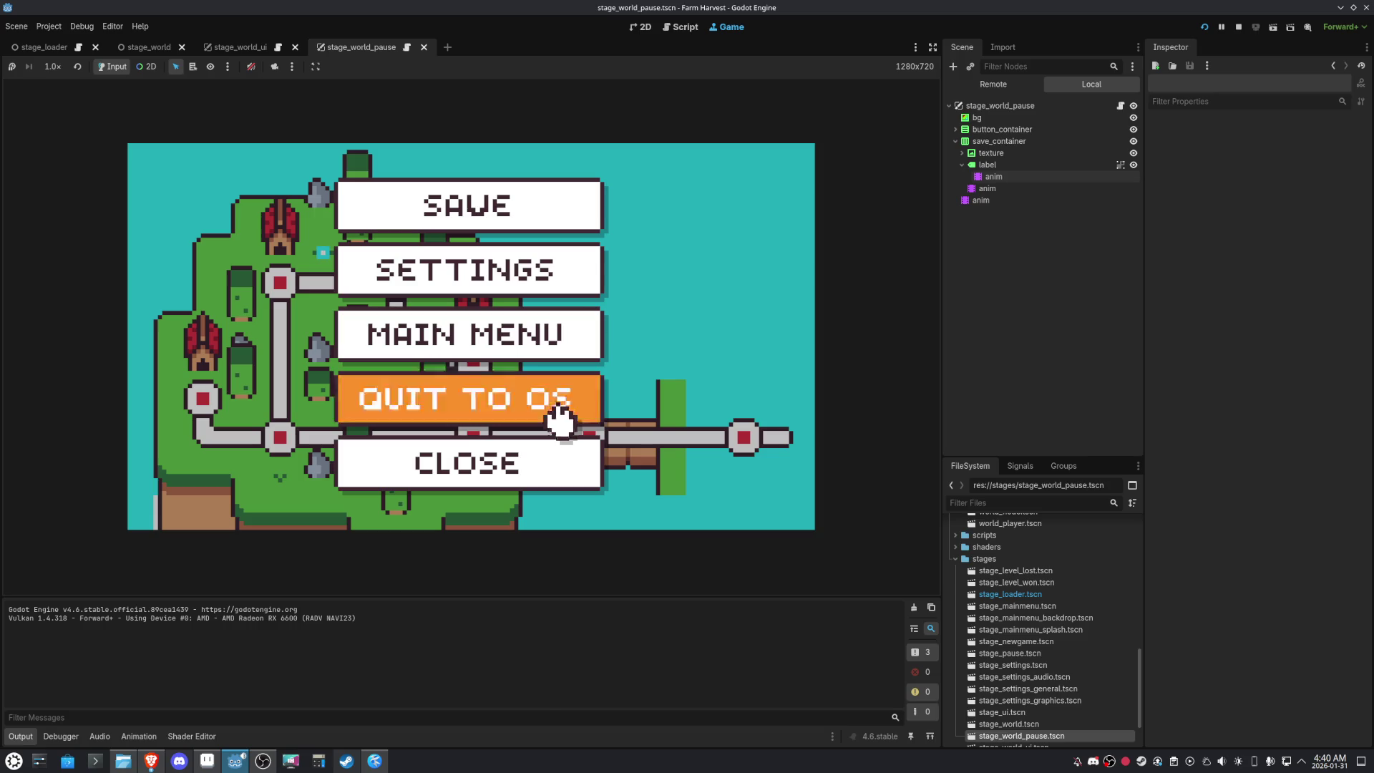
pyautogui.click(266, 755)
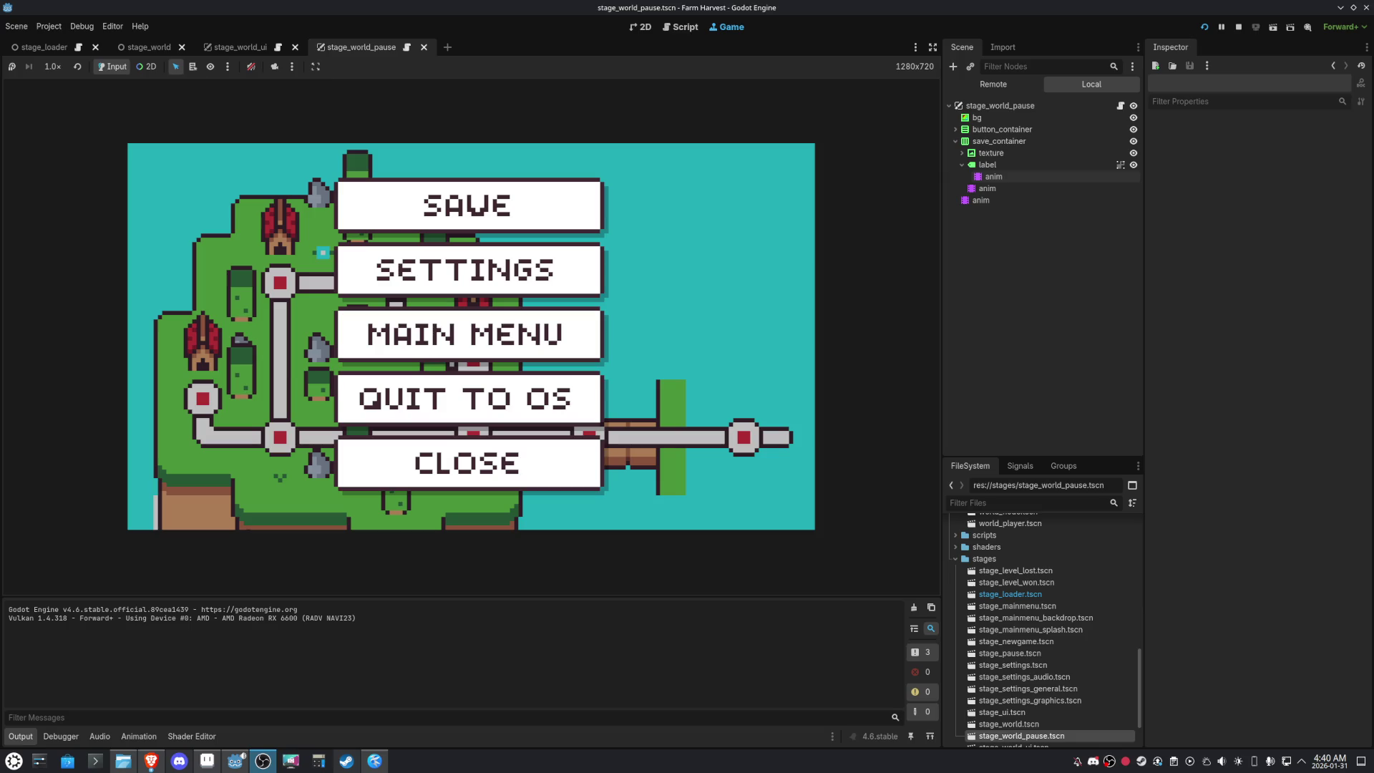
pyautogui.click(516, 474)
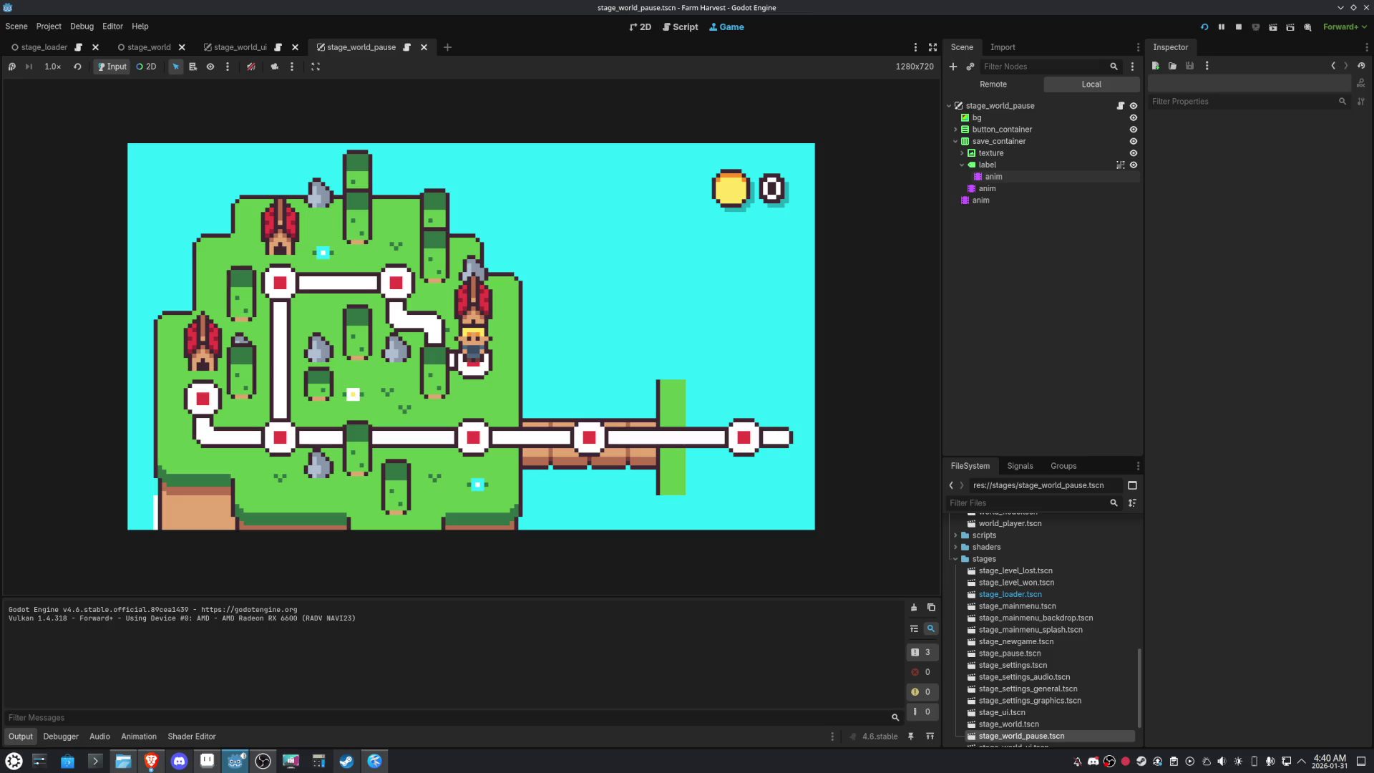
# Reopen the pause menu and switch text speed to SLOW and back to NORMAL in general settings
pyautogui.press('Escape')
pyautogui.click(525, 300)
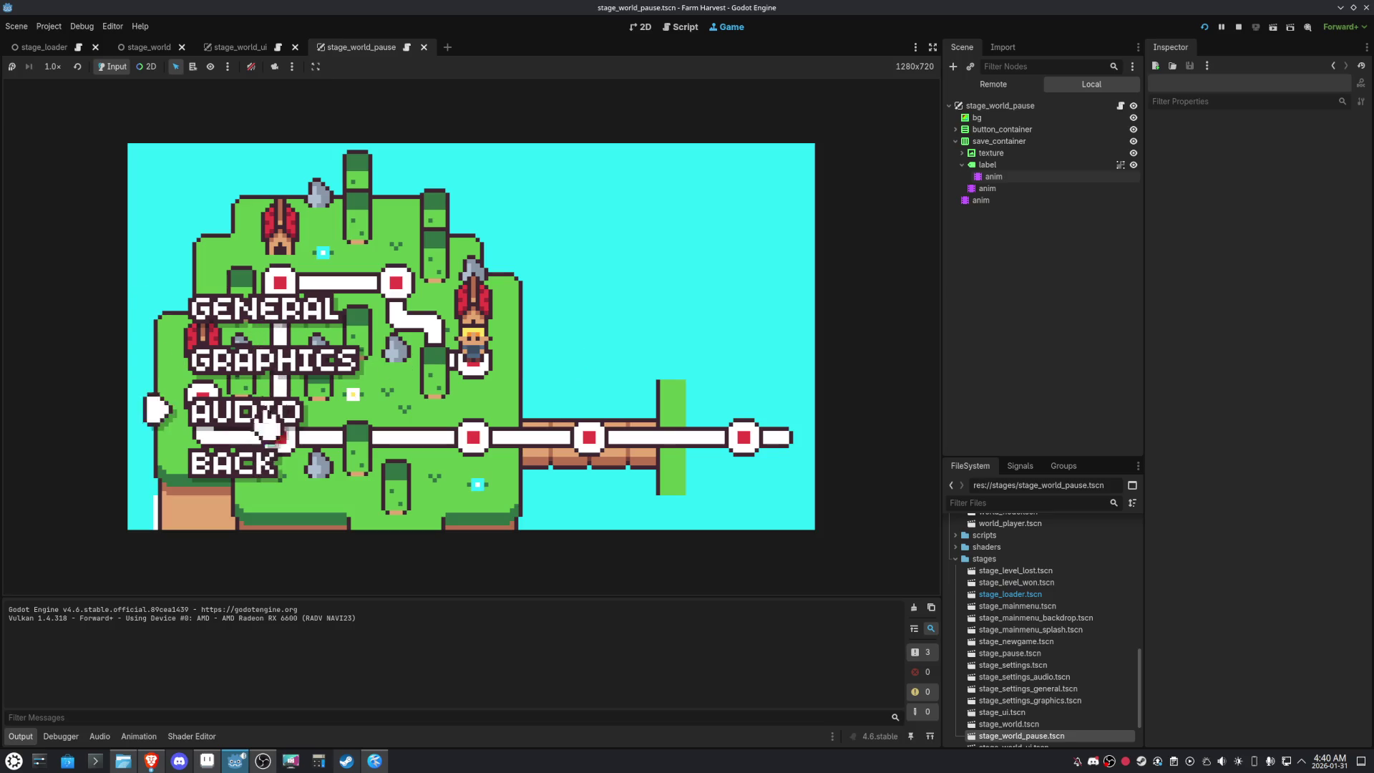
pyautogui.click(276, 311)
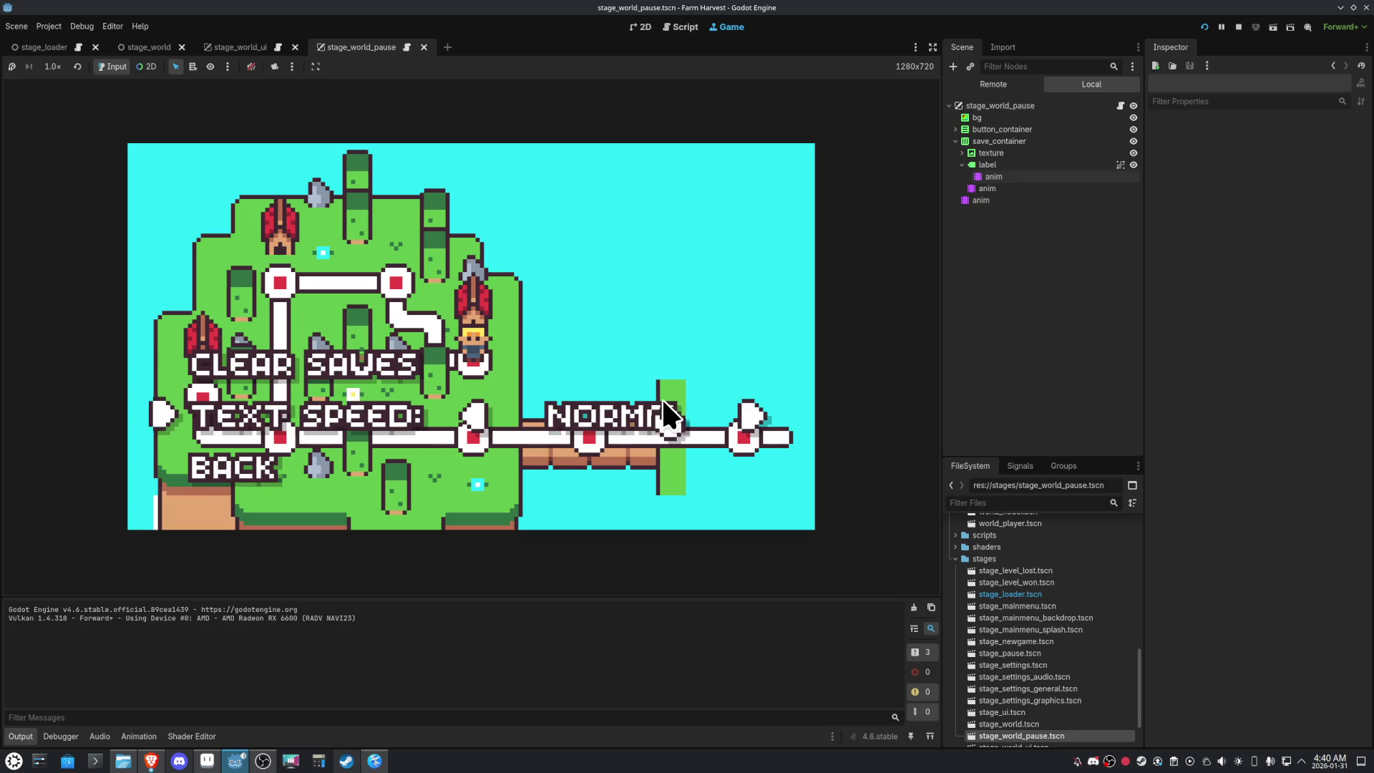
pyautogui.click(521, 420)
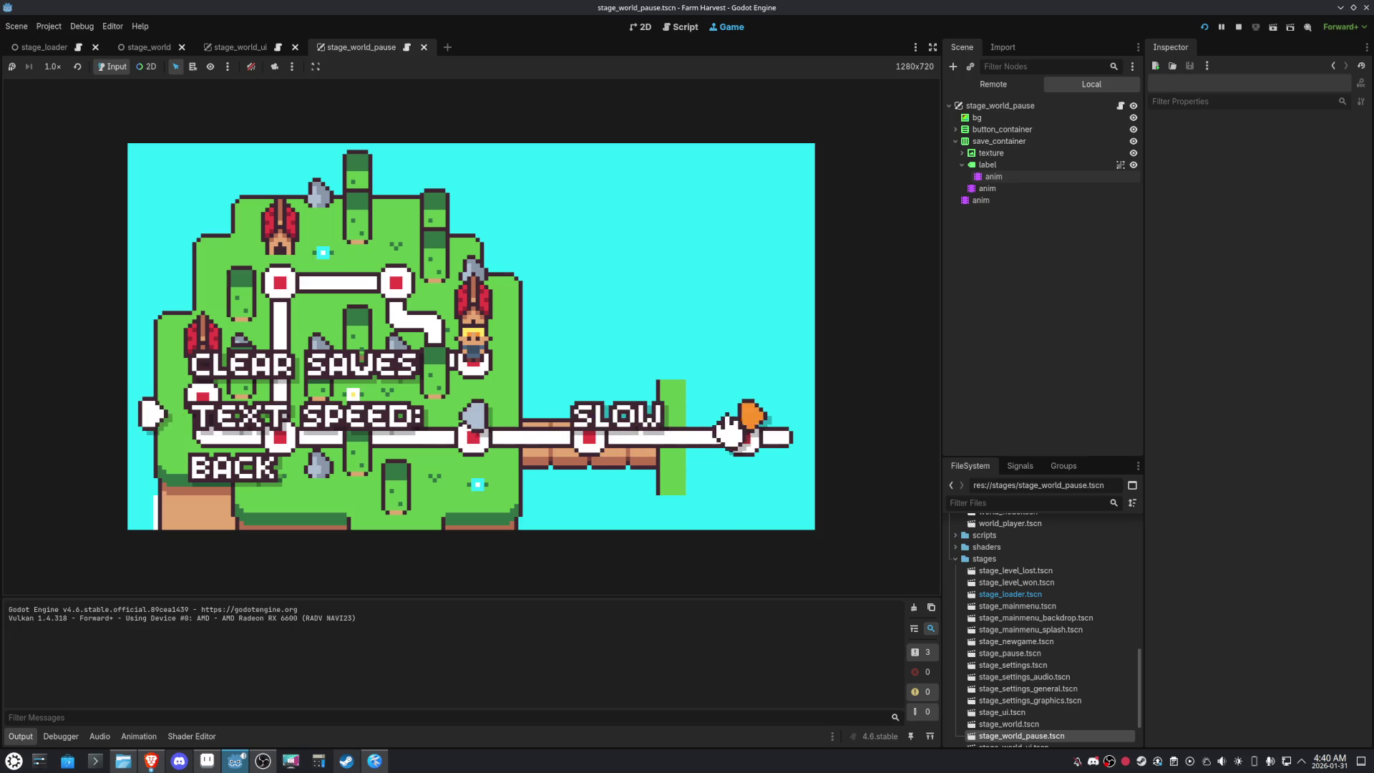
pyautogui.click(748, 415)
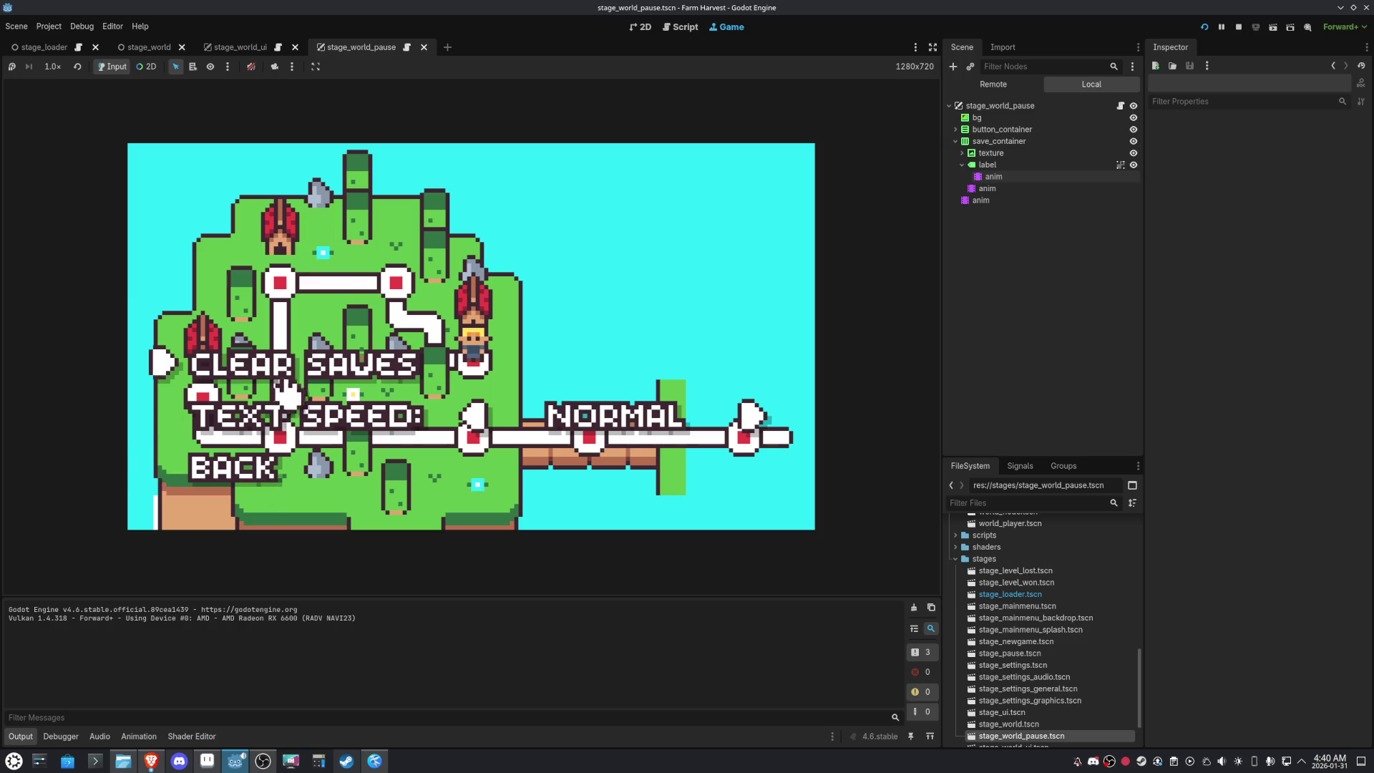
pyautogui.click(252, 480)
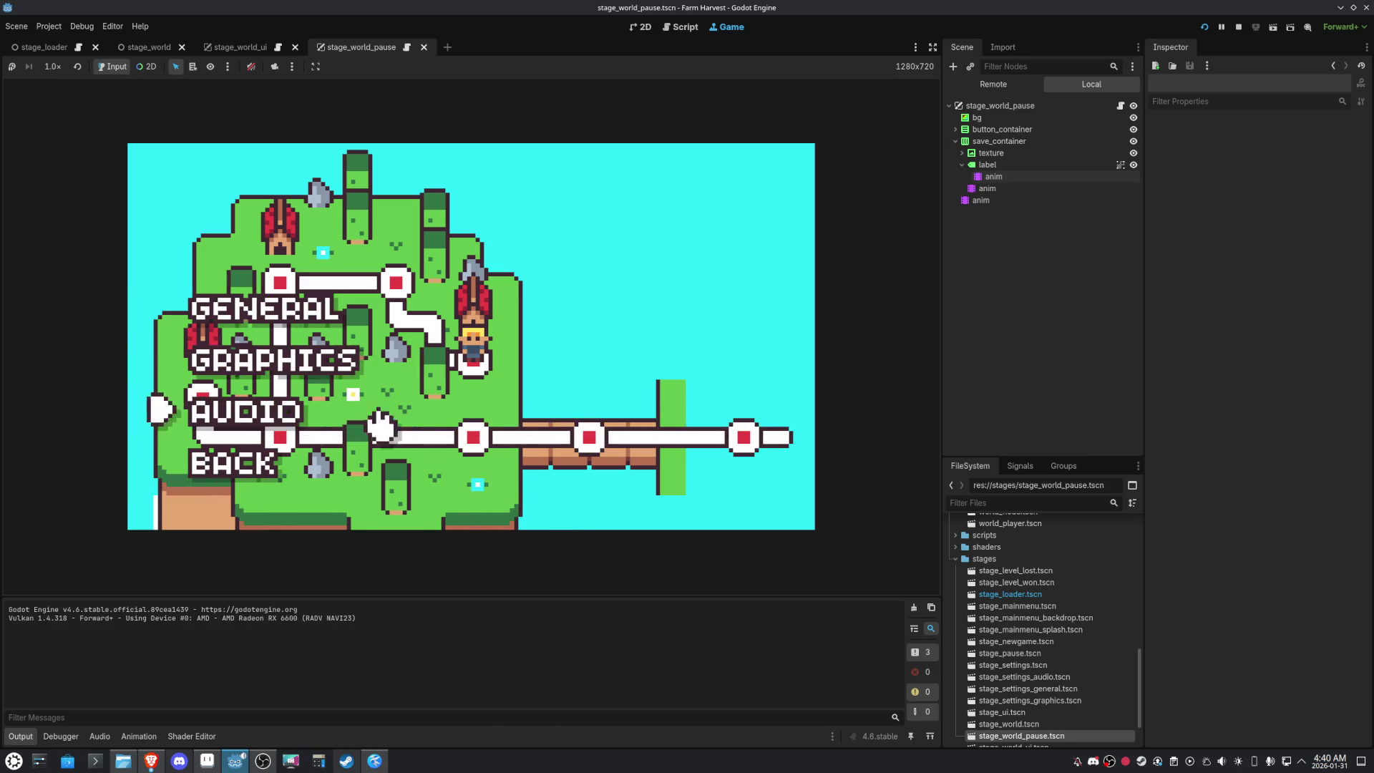
# Look over the graphics settings and return to the pause menu, revisiting the settings list
pyautogui.click(320, 366)
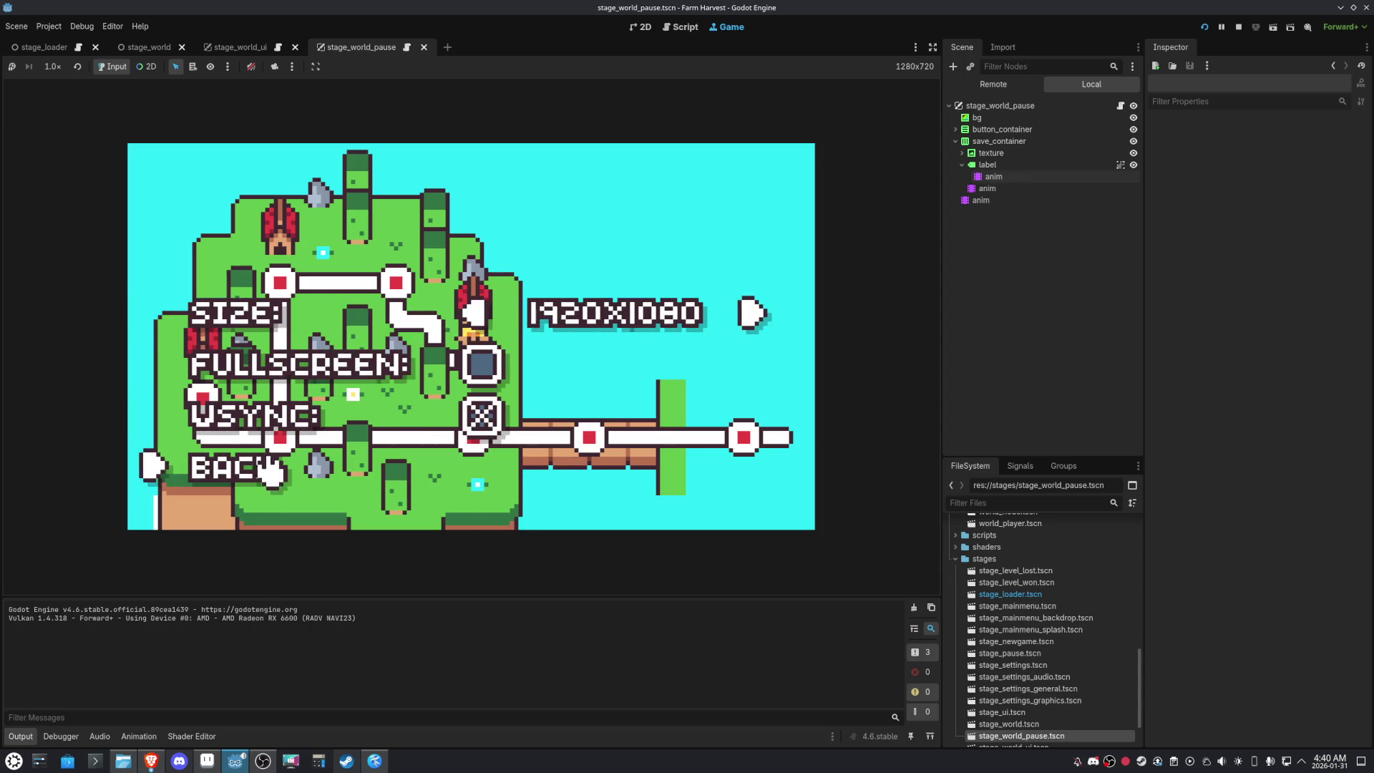
pyautogui.press('Escape')
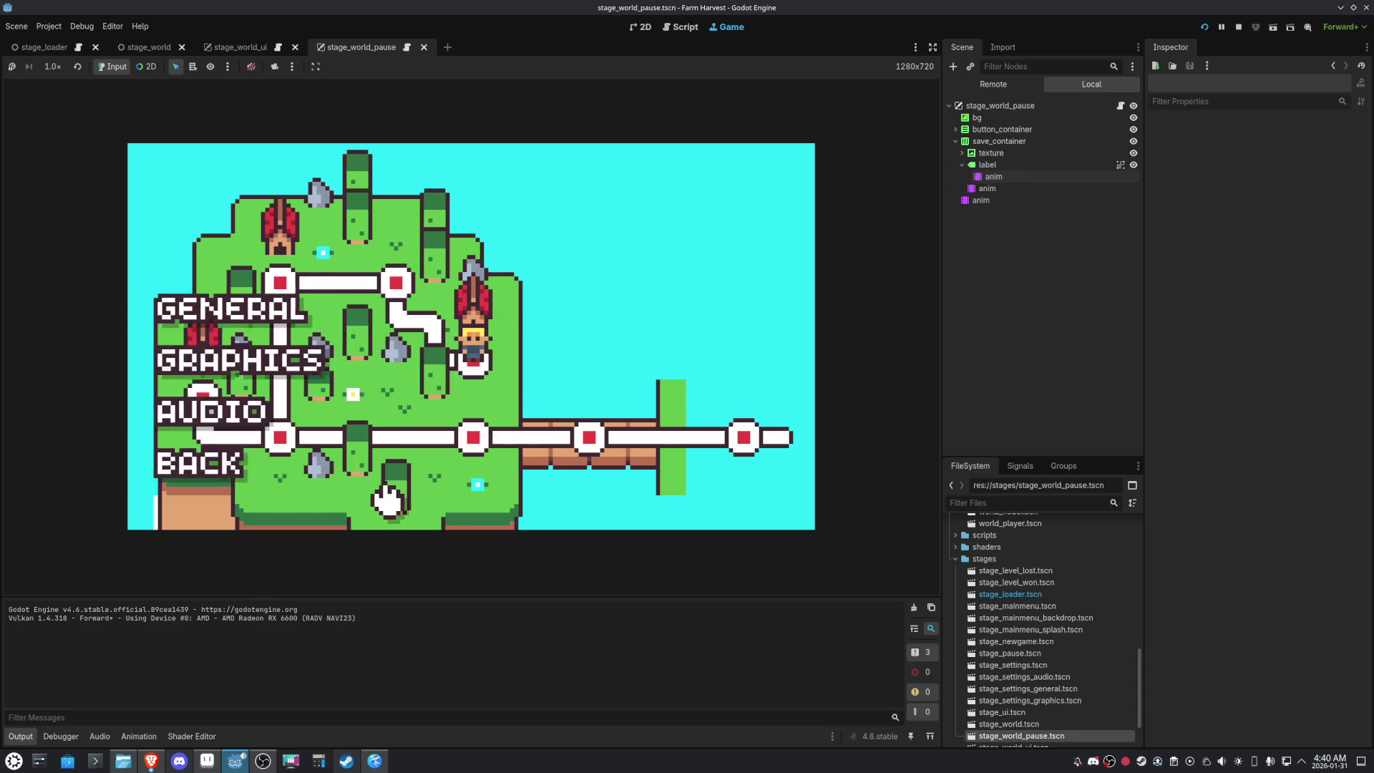
pyautogui.click(255, 469)
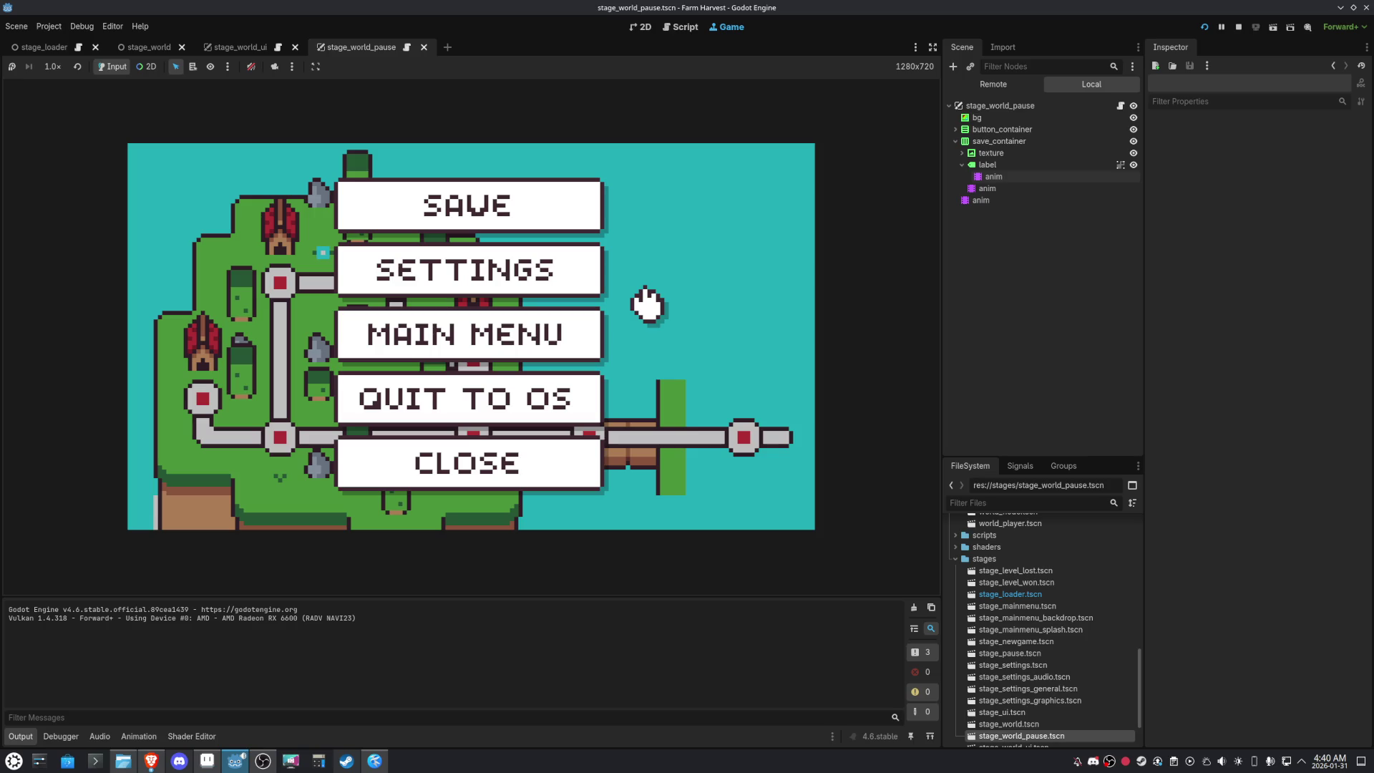
pyautogui.click(554, 295)
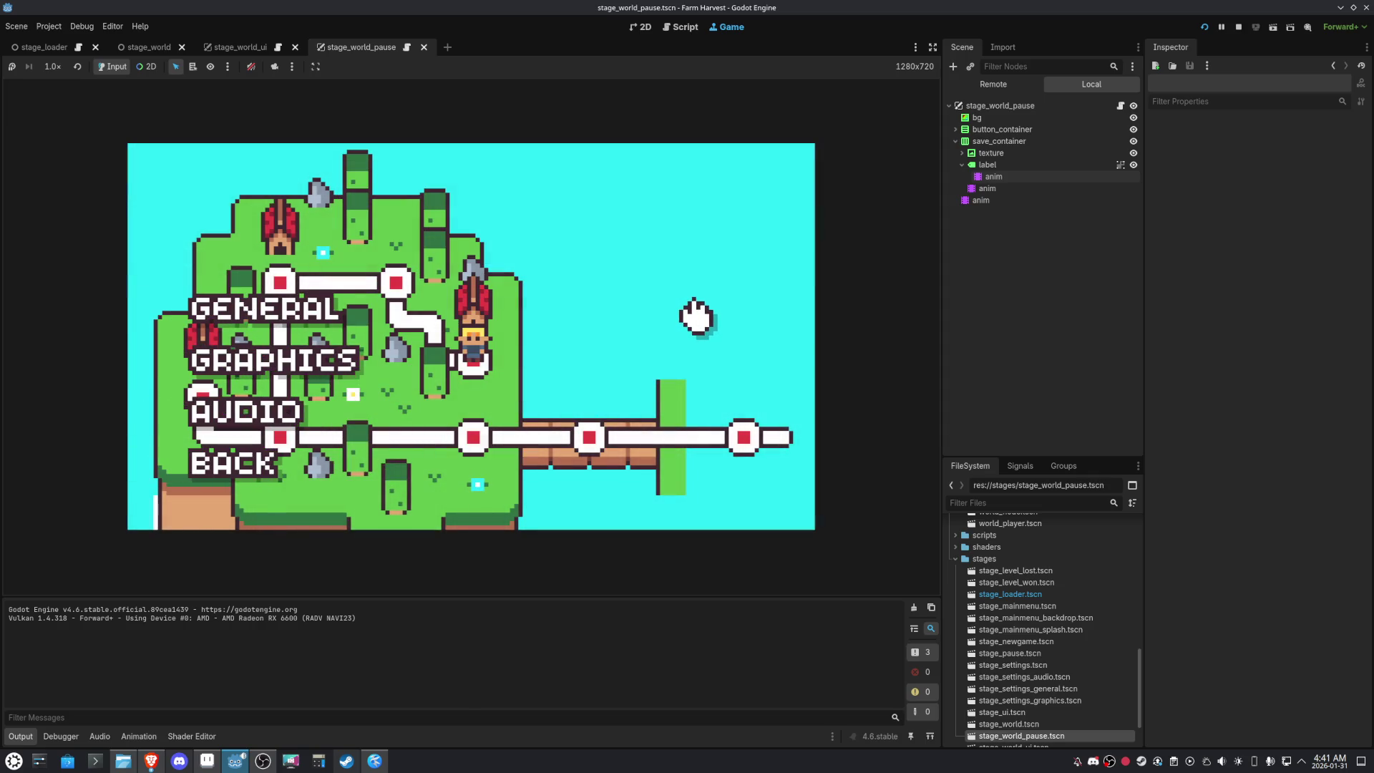
pyautogui.click(243, 467)
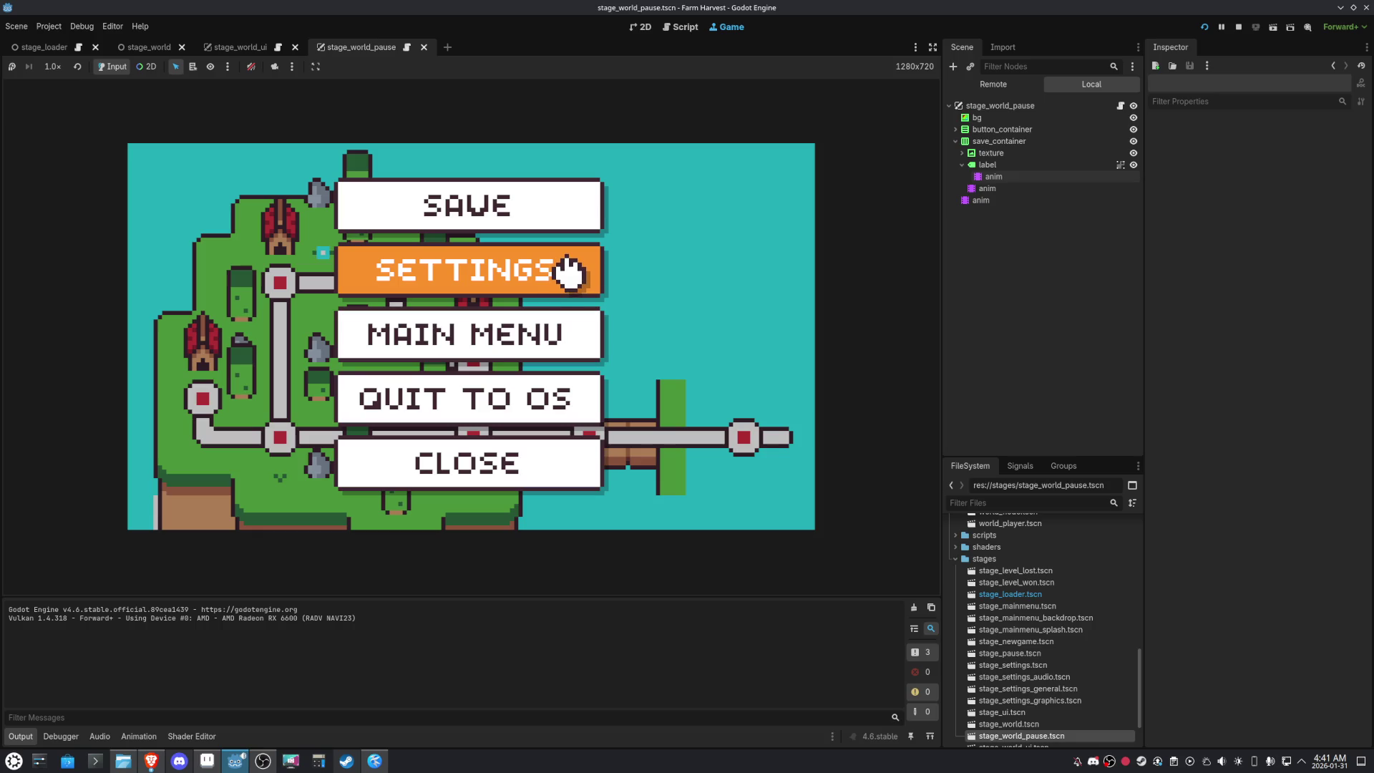
pyautogui.click(571, 271)
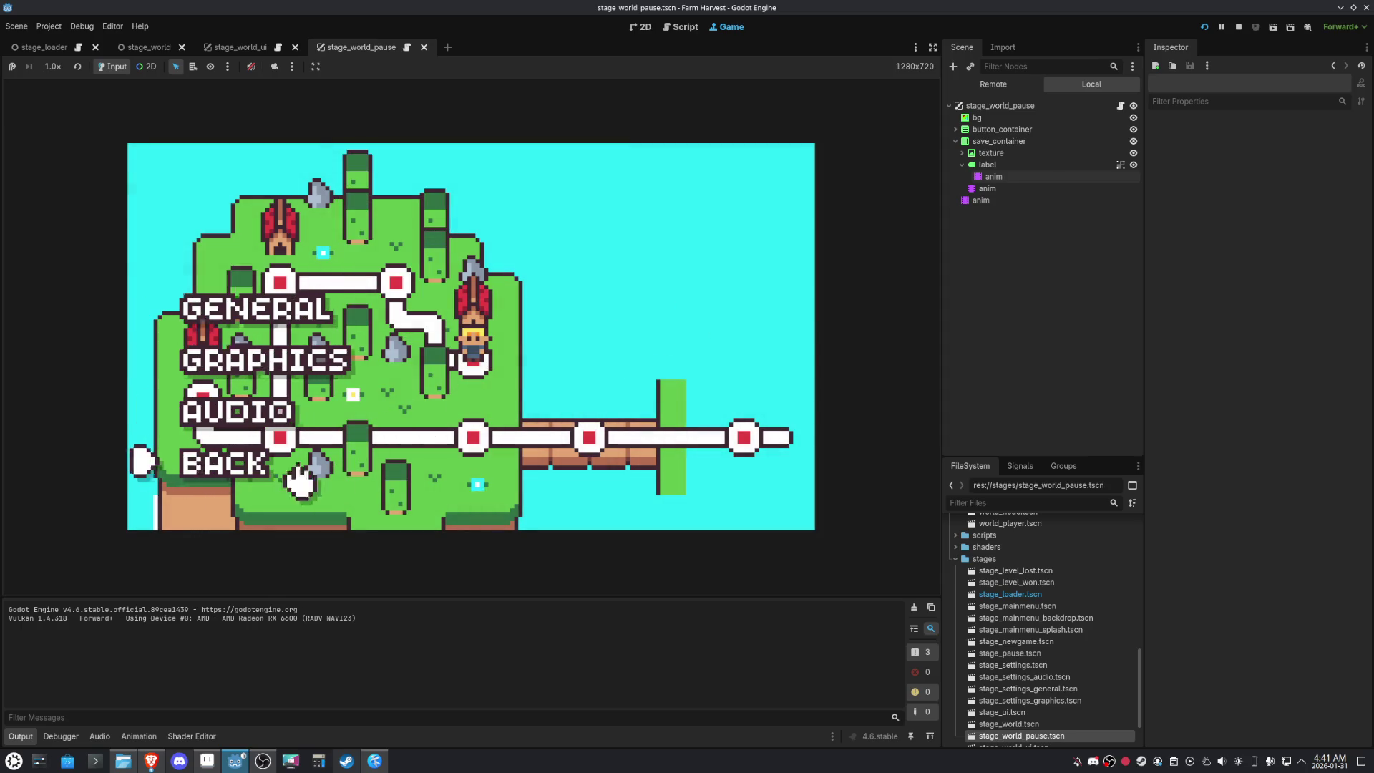
pyautogui.click(247, 469)
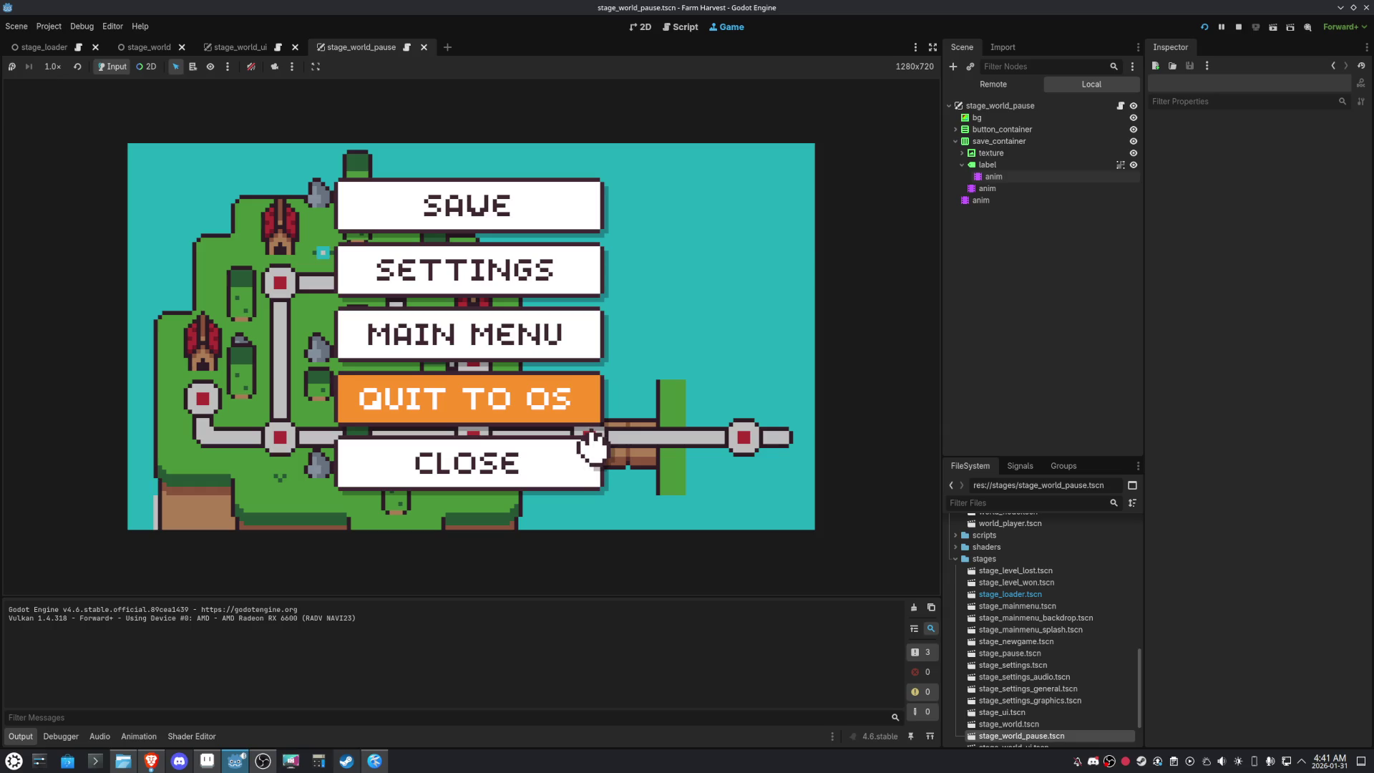
# Adjust the Music volume slider in audio settings, then close the pause menu
pyautogui.click(591, 290)
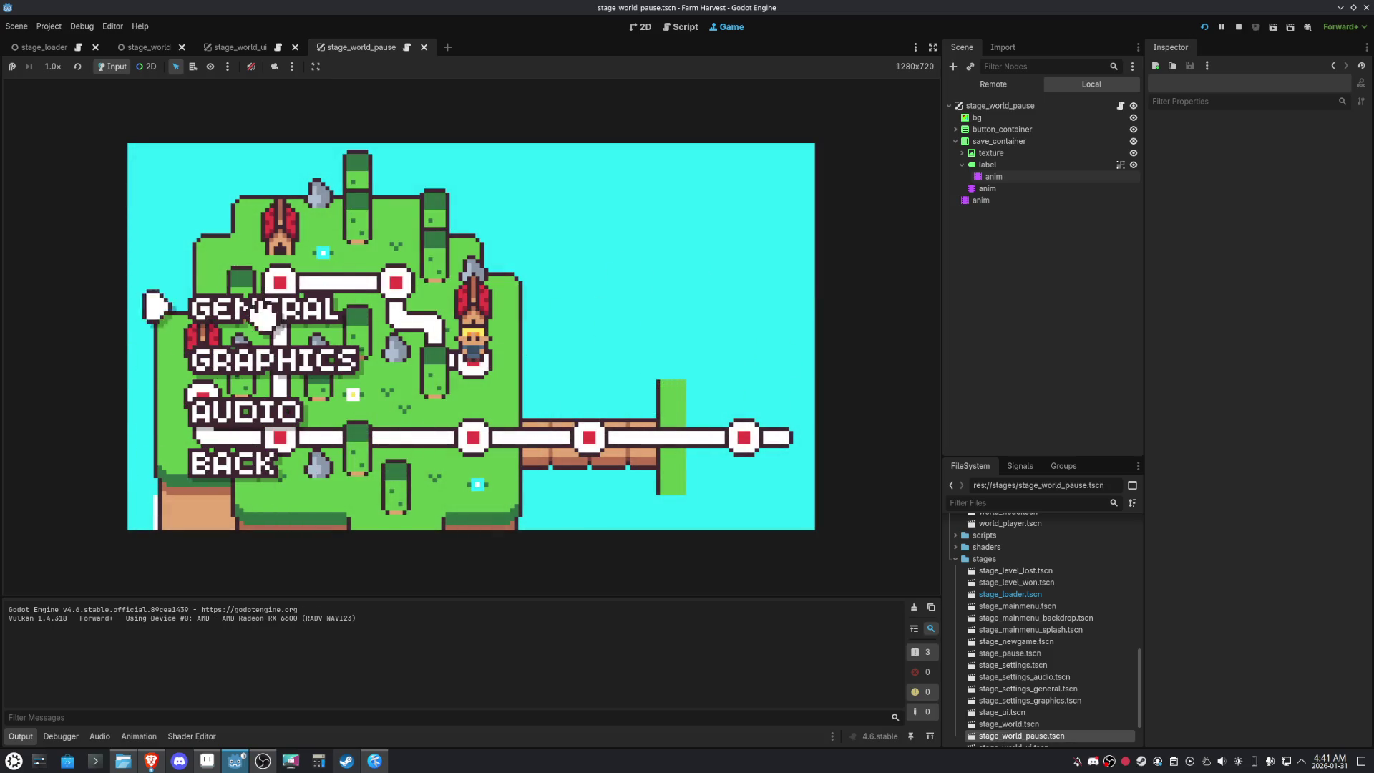
pyautogui.click(247, 409)
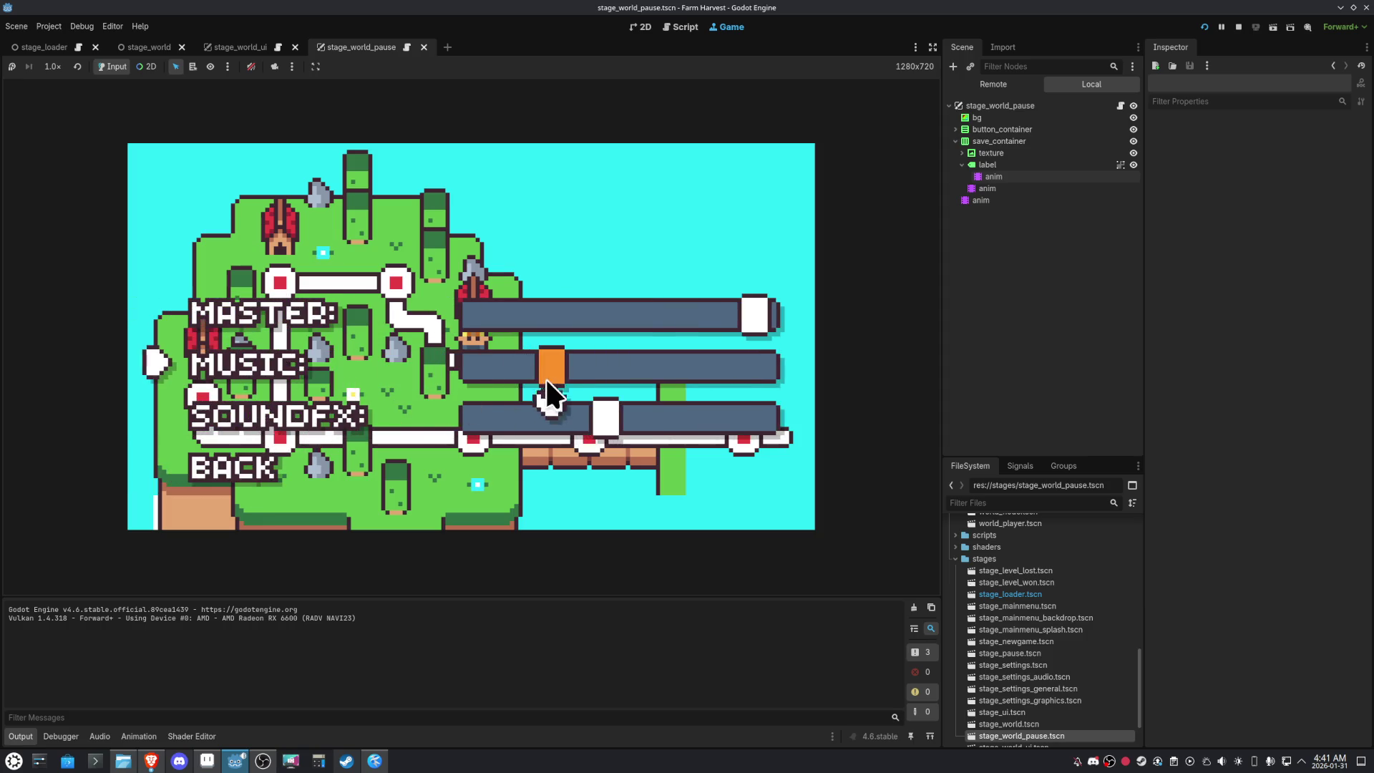
pyautogui.moveTo(546, 379)
pyautogui.mouseDown()
pyautogui.moveTo(491, 367)
pyautogui.moveTo(608, 379)
pyautogui.moveTo(542, 386)
pyautogui.moveTo(680, 418)
pyautogui.moveTo(657, 421)
pyautogui.mouseUp()
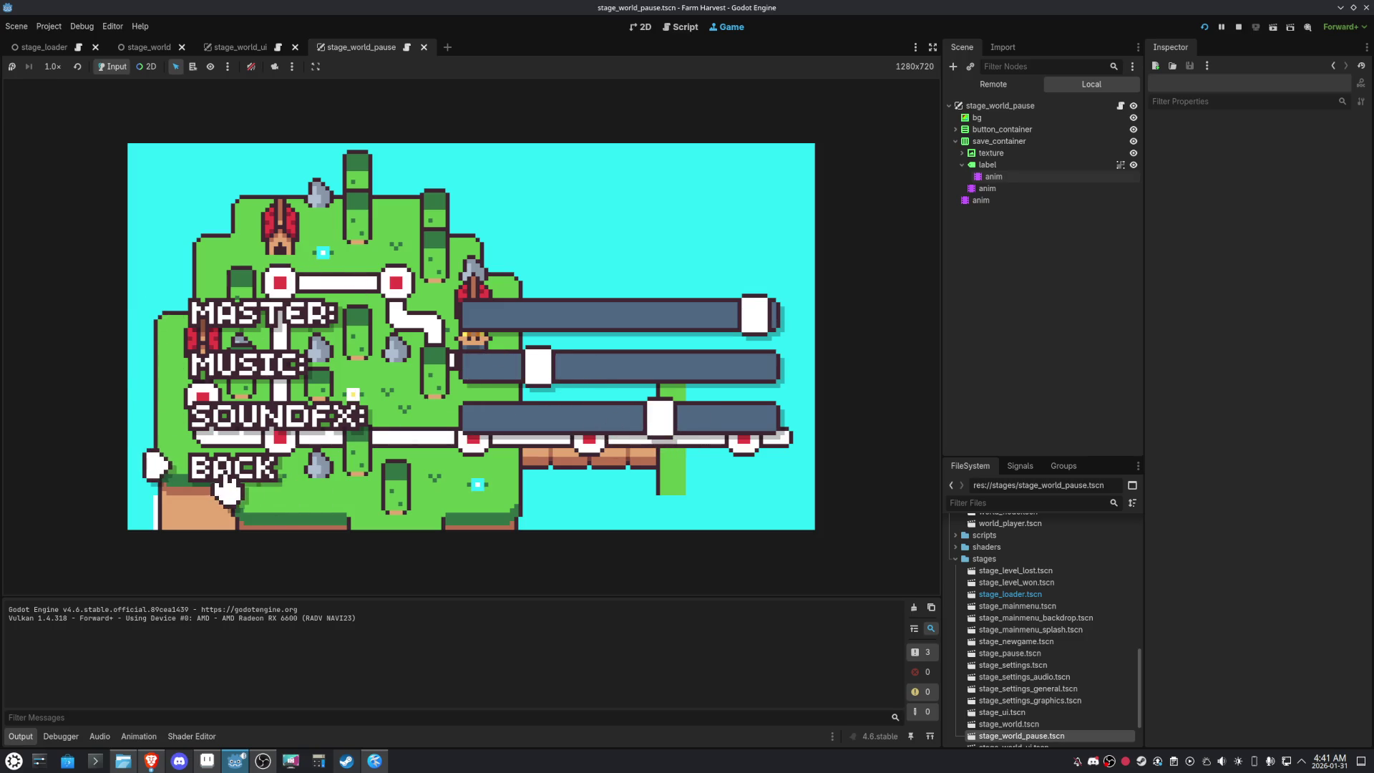
pyautogui.click(320, 472)
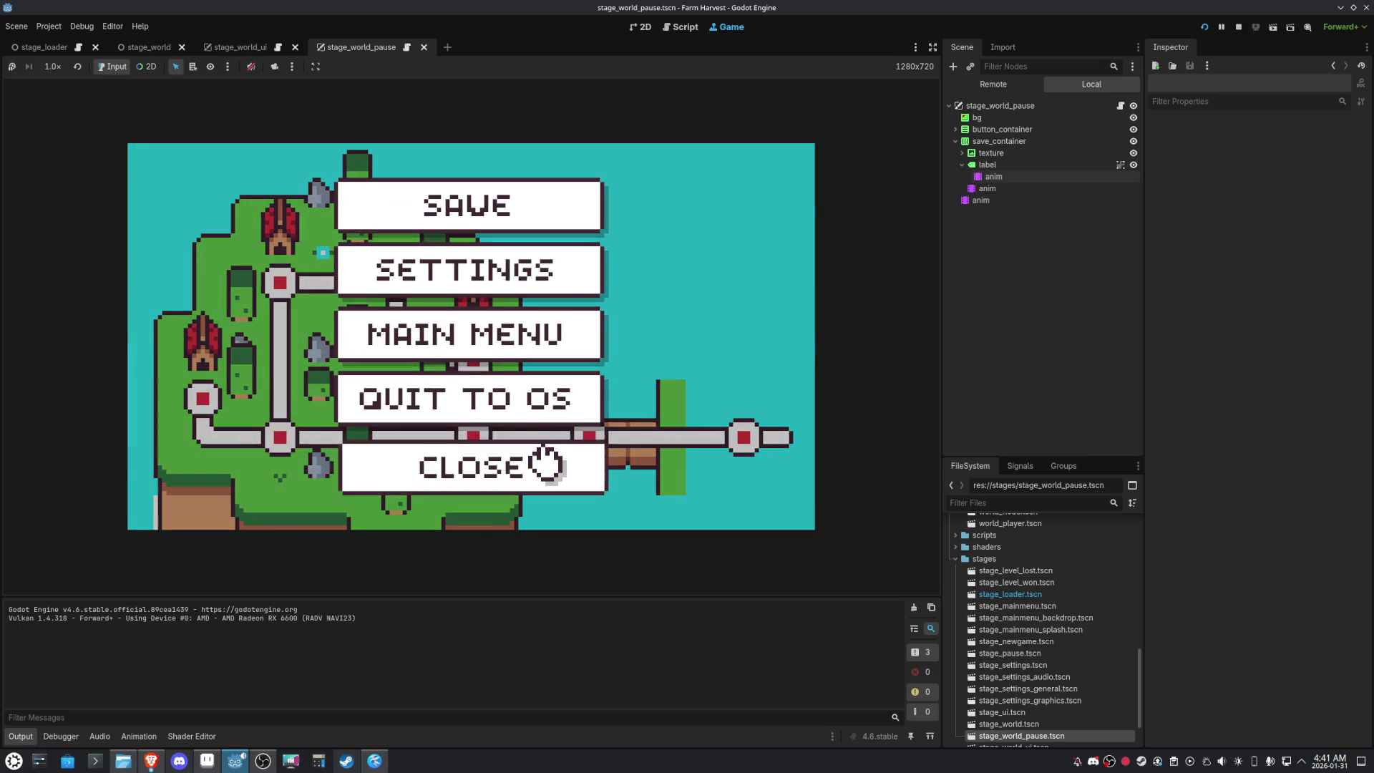
pyautogui.click(547, 458)
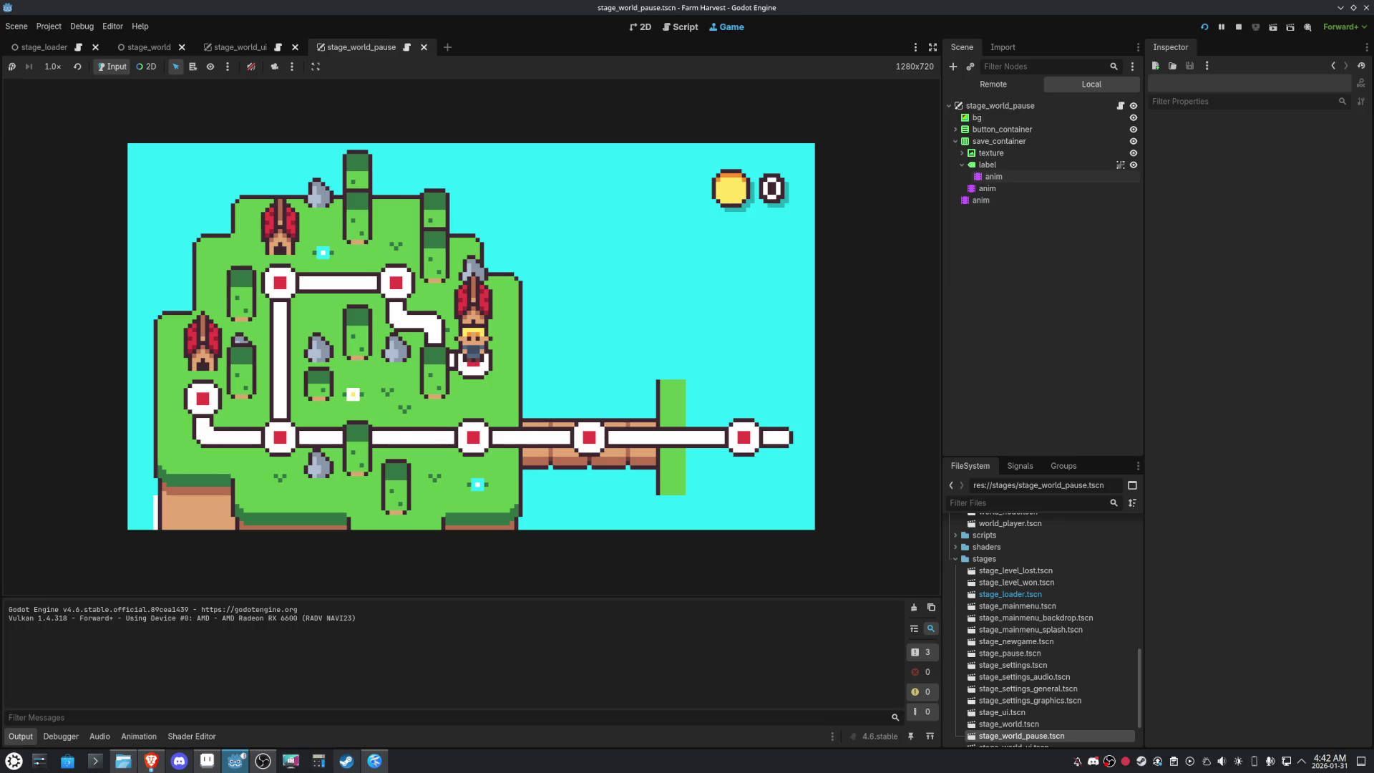
pyautogui.press('Up')
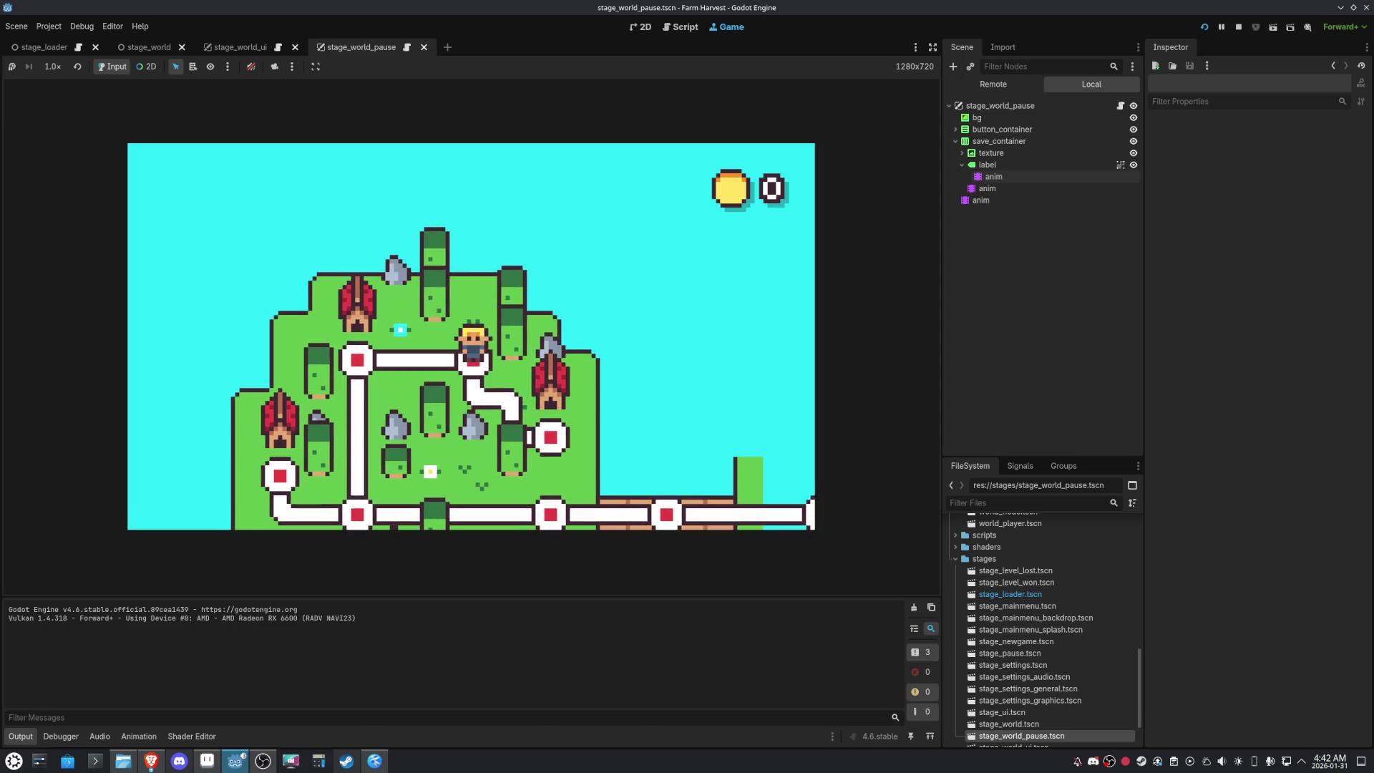
pyautogui.press('Down')
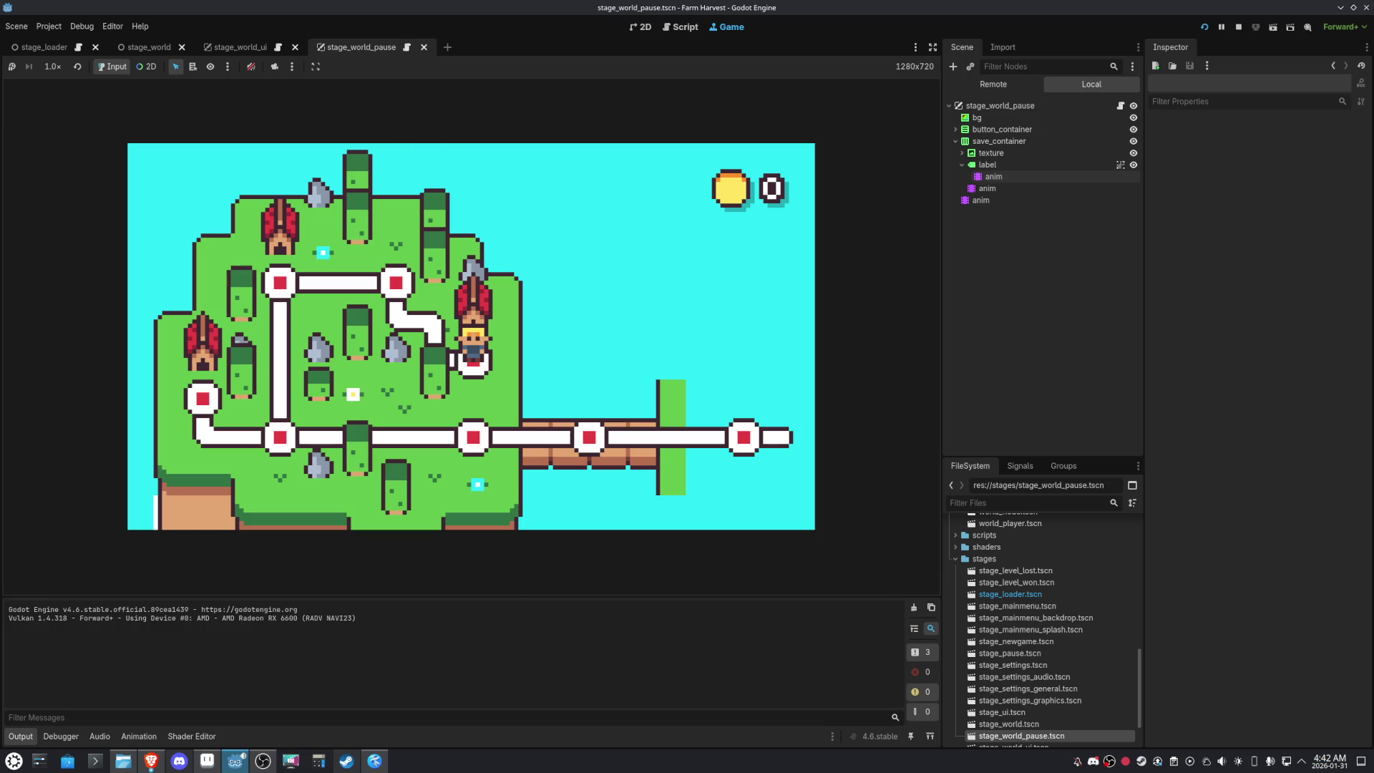
pyautogui.press('Escape')
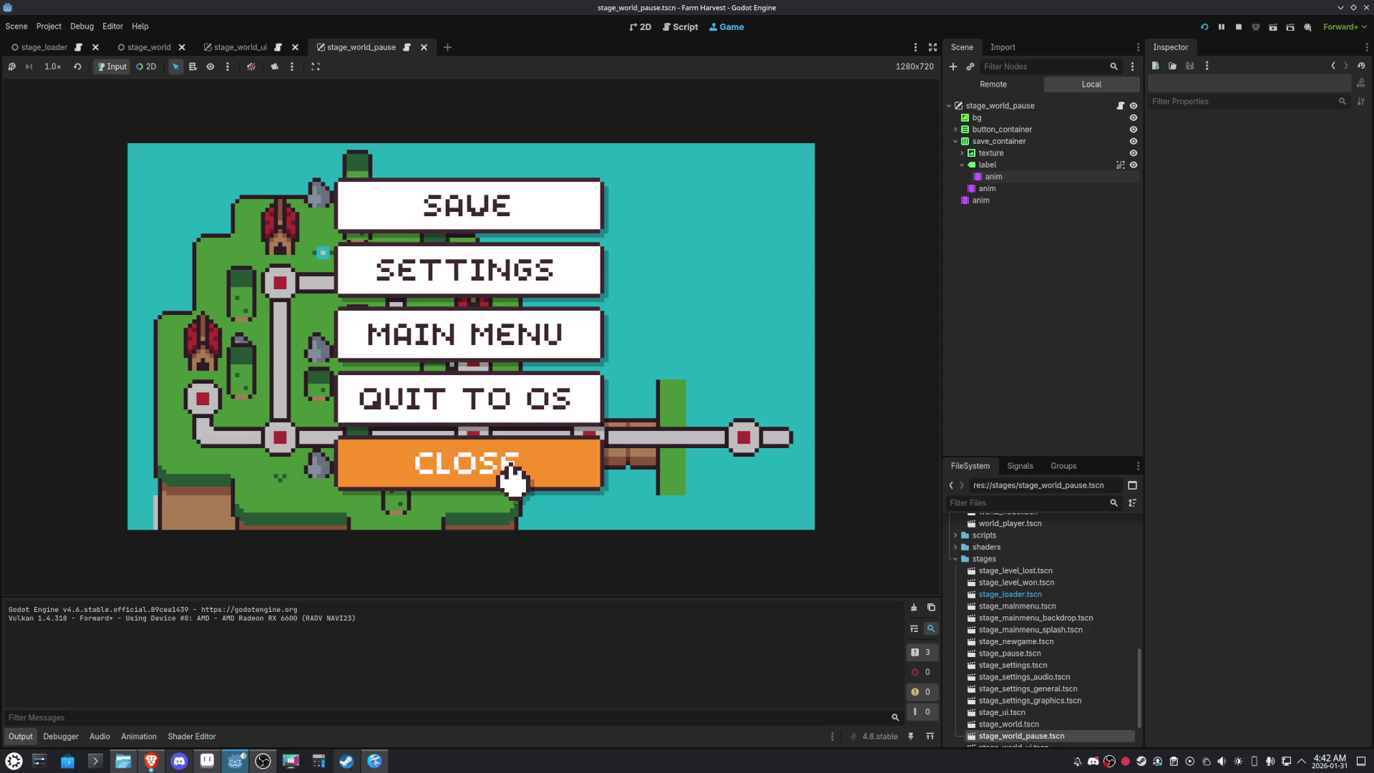
pyautogui.click(513, 478)
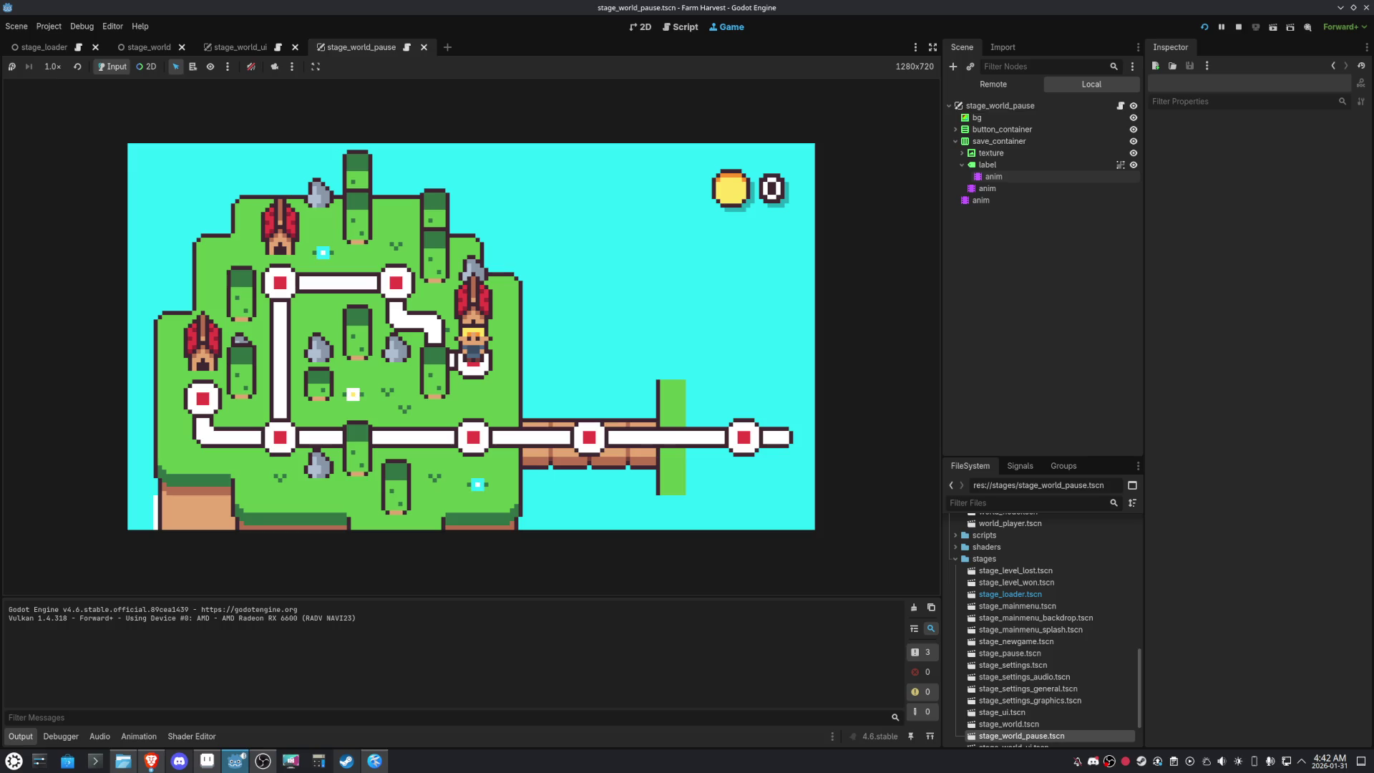
pyautogui.click(1236, 27)
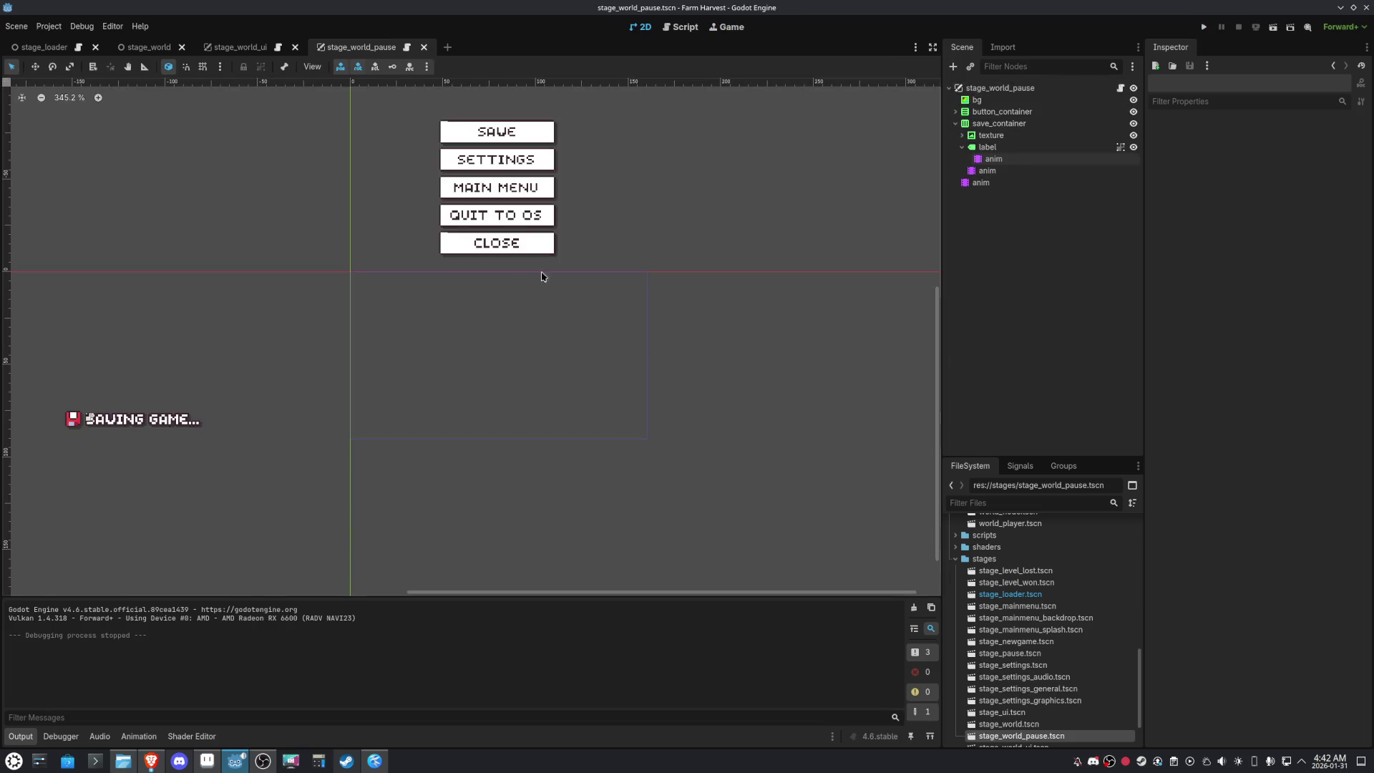
# Close the stage_world_pause scene and open the game.gd script in the Script editor
pyautogui.click(423, 48)
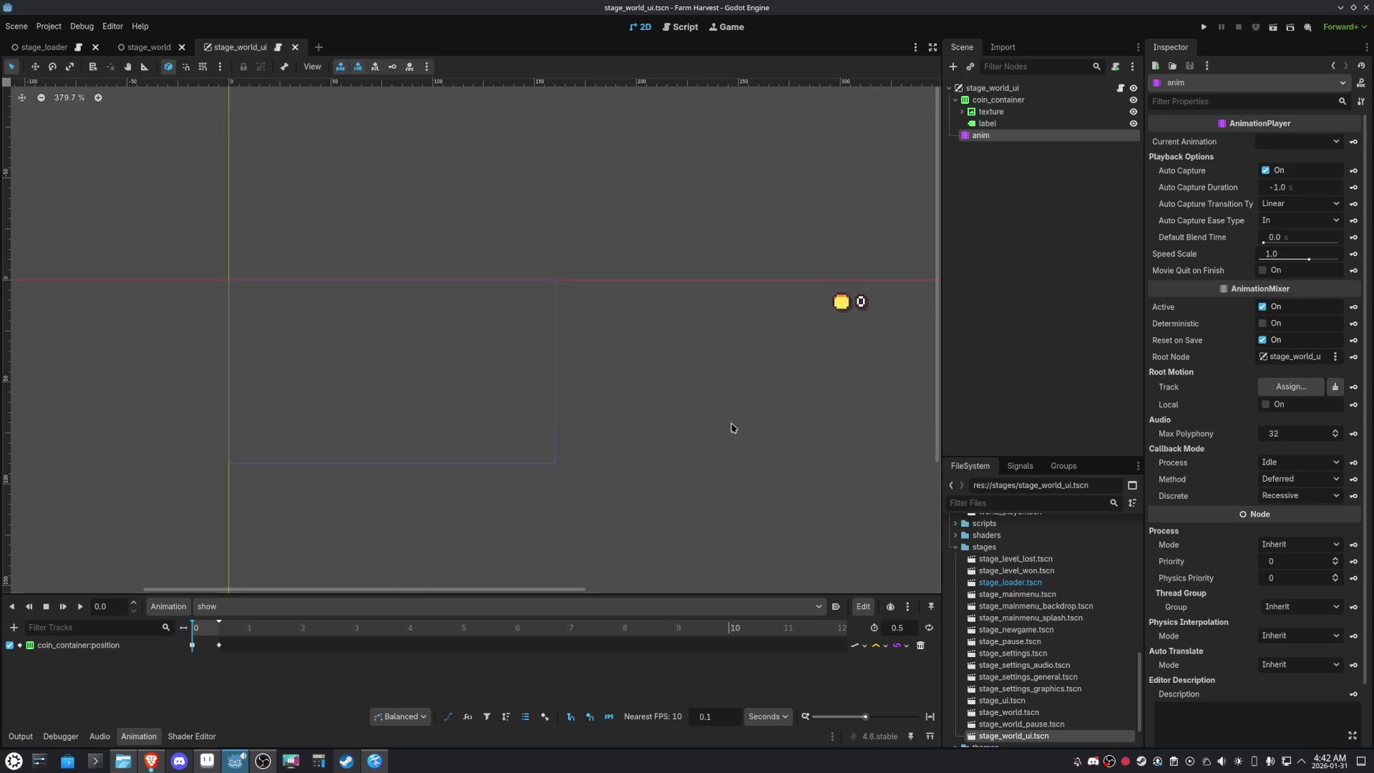
pyautogui.click(144, 46)
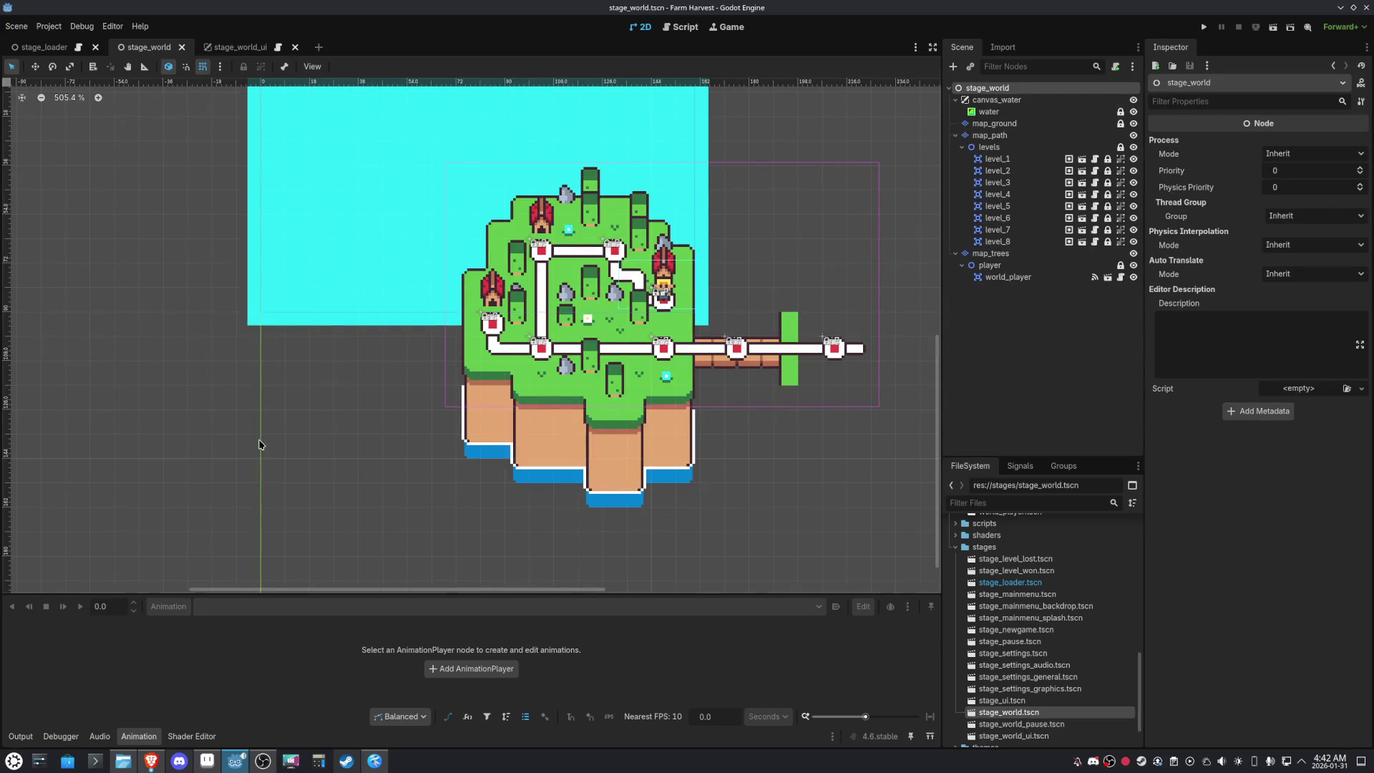
pyautogui.click(680, 27)
pyautogui.scroll(5, 65, 108)
pyautogui.click(65, 104)
pyautogui.scroll(-15, 551, 380)
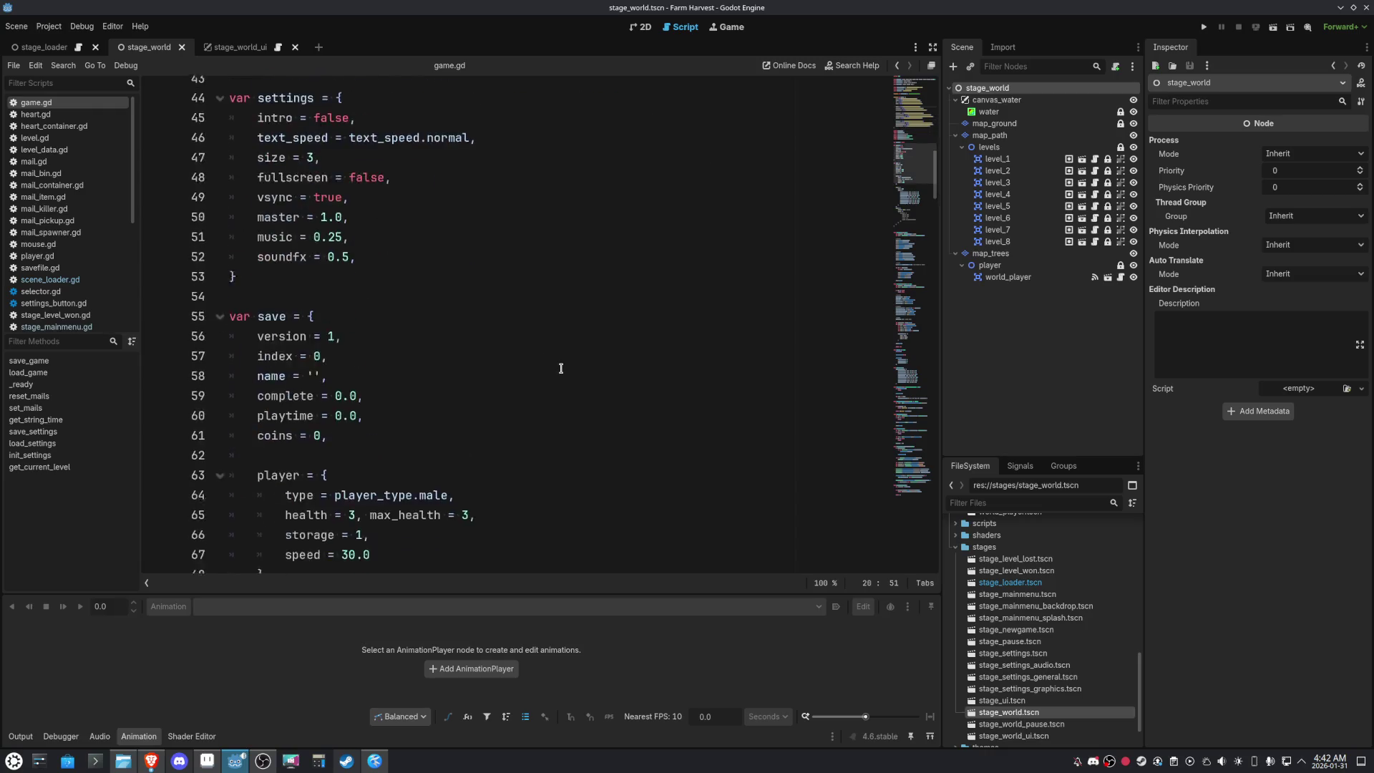
pyautogui.scroll(-10, 561, 368)
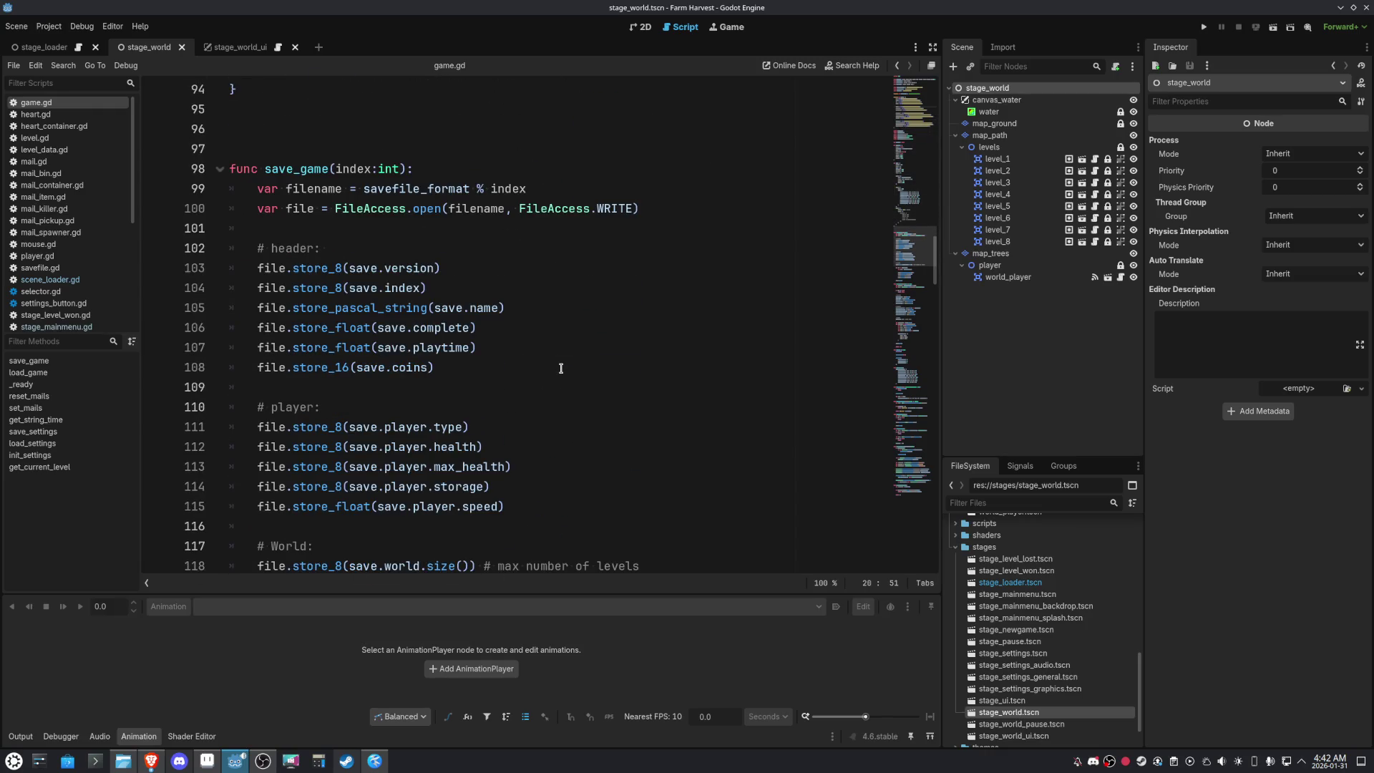
# Append the comment "#32,767 0,9999" to the file.store_16(save.coins) line 108
pyautogui.click(464, 371)
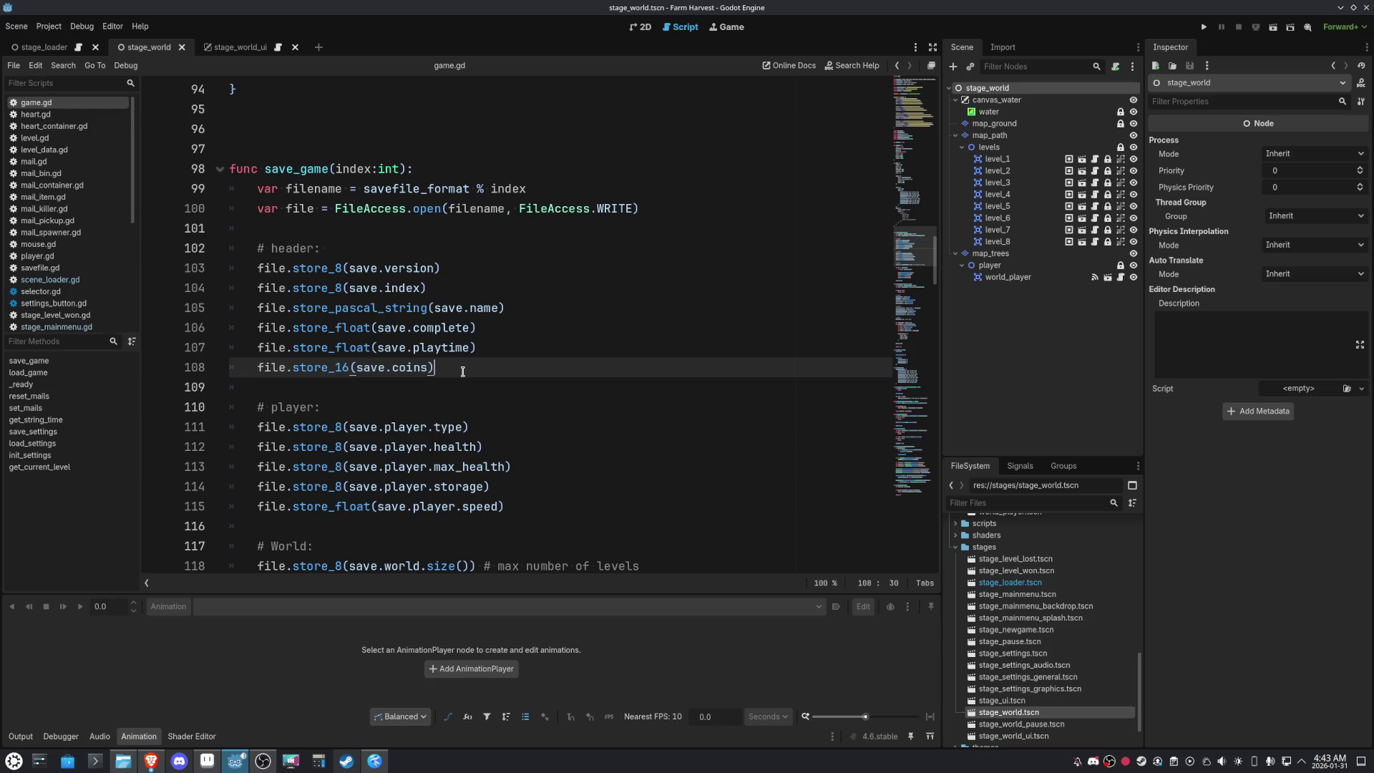
pyautogui.write(' 3')
pyautogui.write('2,')
pyautogui.write('767')
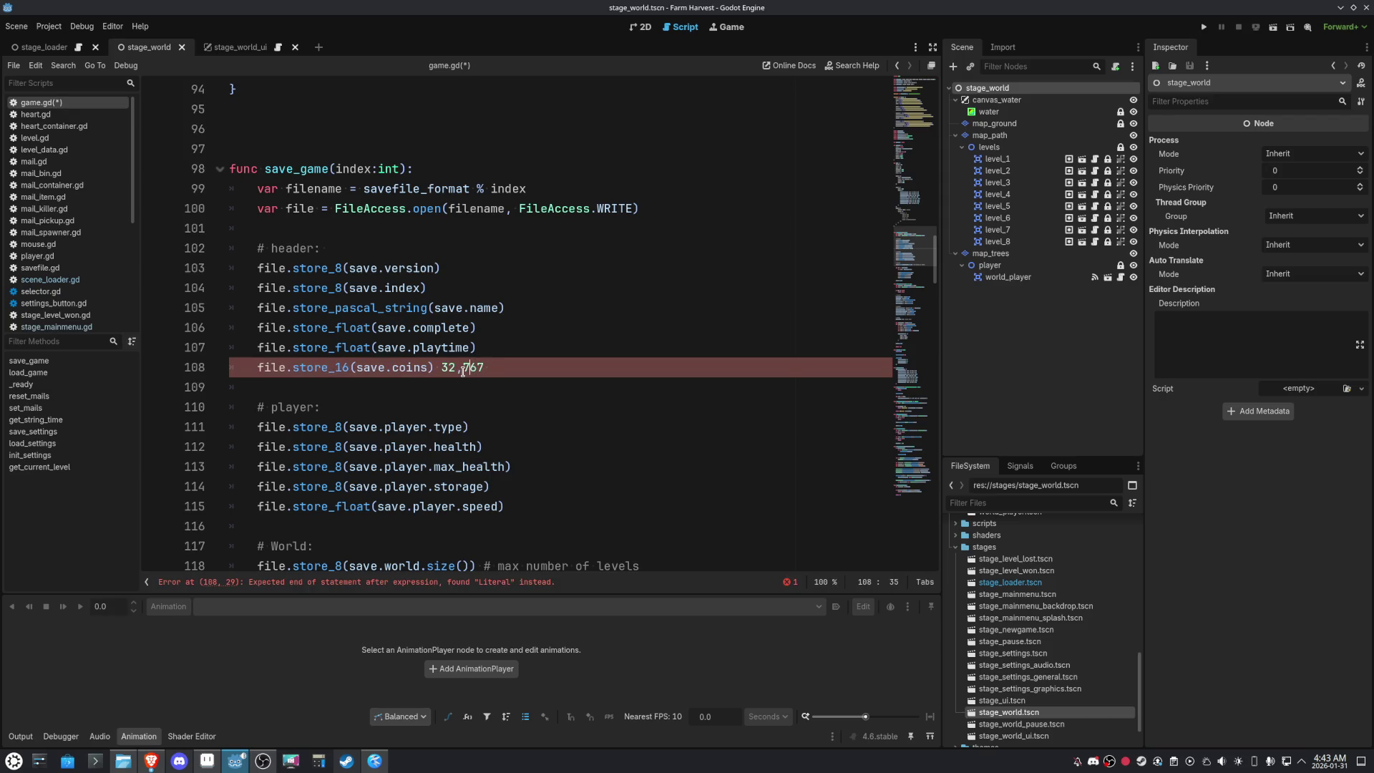
pyautogui.write('@')
pyautogui.press('BackSpace')
pyautogui.write('#')
pyautogui.press('End')
pyautogui.write('0,9999')
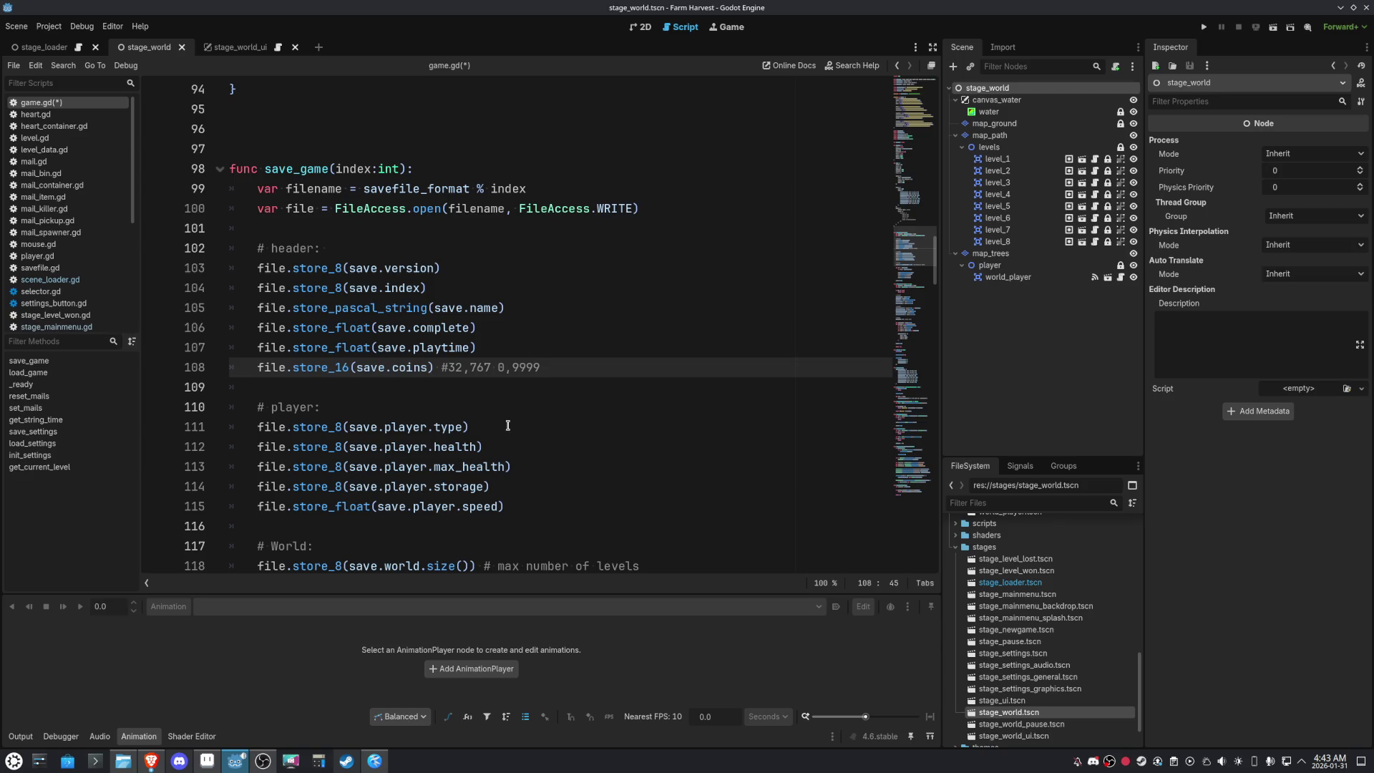
# Review save_game's store calls by selecting the version, index, float, player and world-loop lines
pyautogui.scroll(-1, 506, 429)
pyautogui.moveTo(490, 427); pyautogui.dragTo(258, 435)
pyautogui.click(531, 411)
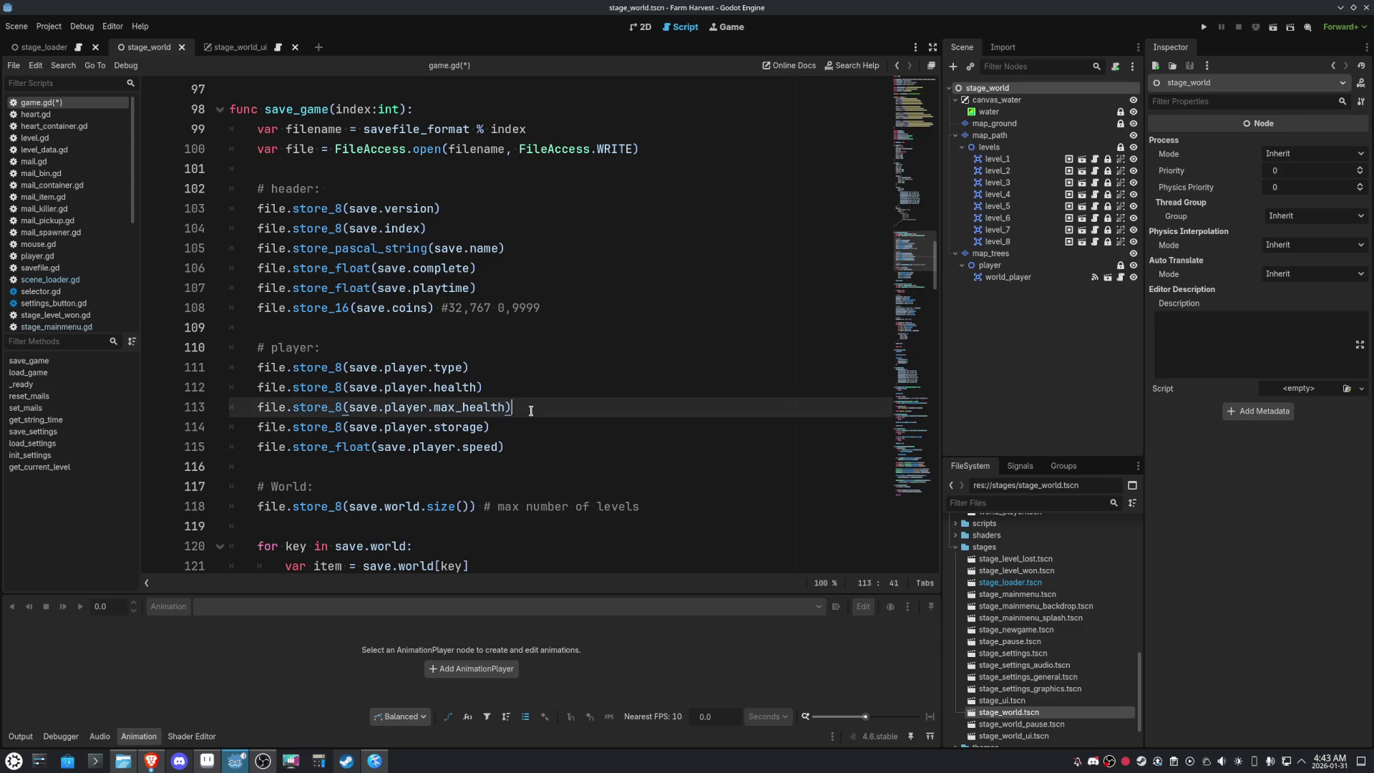
pyautogui.moveTo(515, 425); pyautogui.dragTo(433, 366)
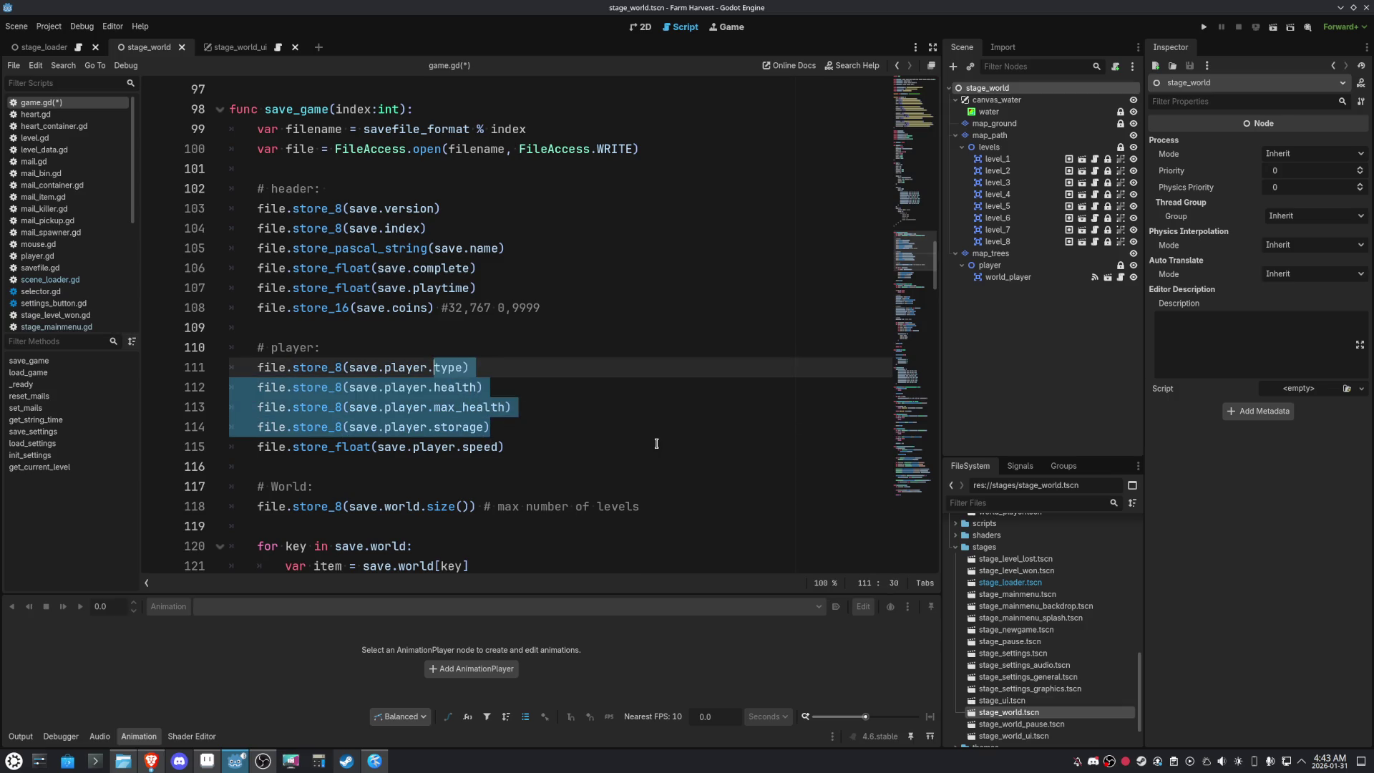
pyautogui.moveTo(413, 268)
pyautogui.mouseDown()
pyautogui.moveTo(501, 287)
pyautogui.moveTo(399, 252)
pyautogui.moveTo(259, 259)
pyautogui.mouseUp()
pyautogui.click(518, 255)
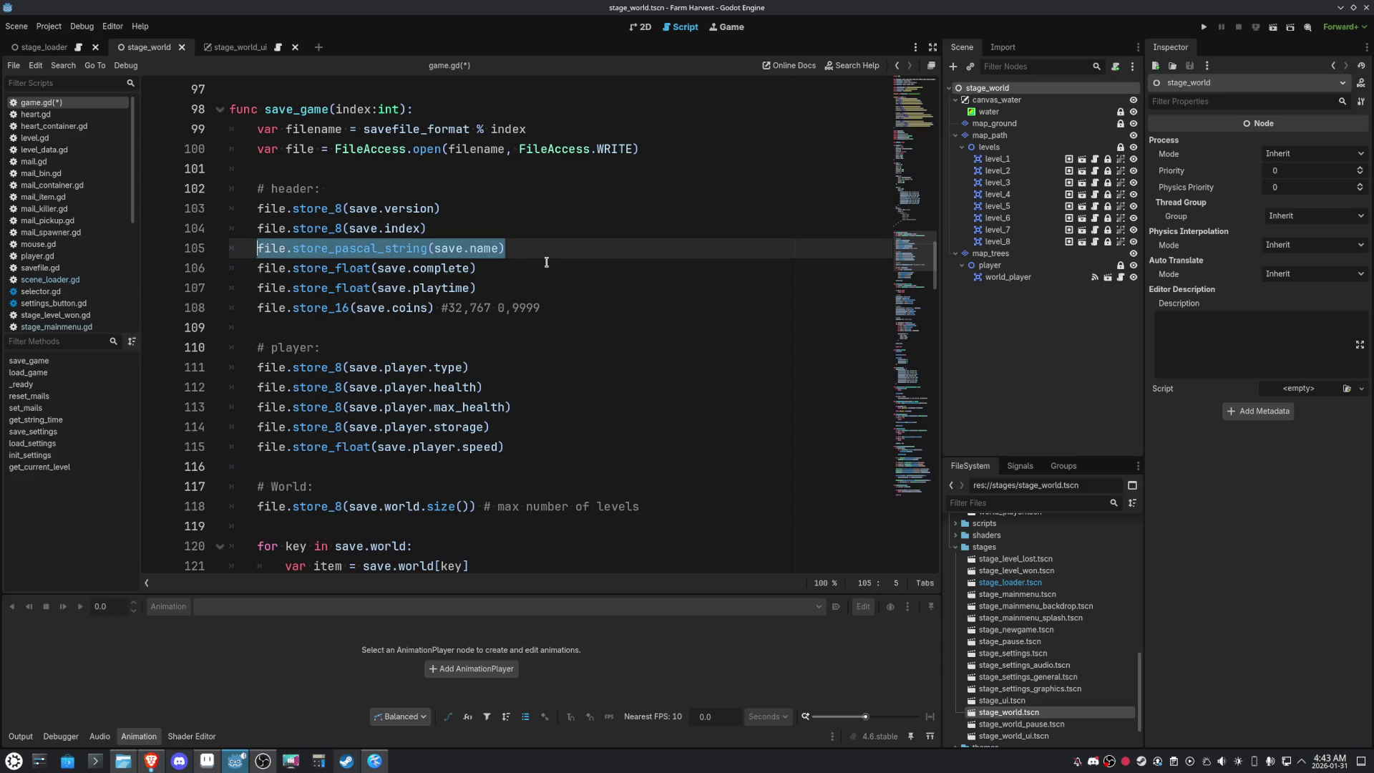
pyautogui.click(456, 228)
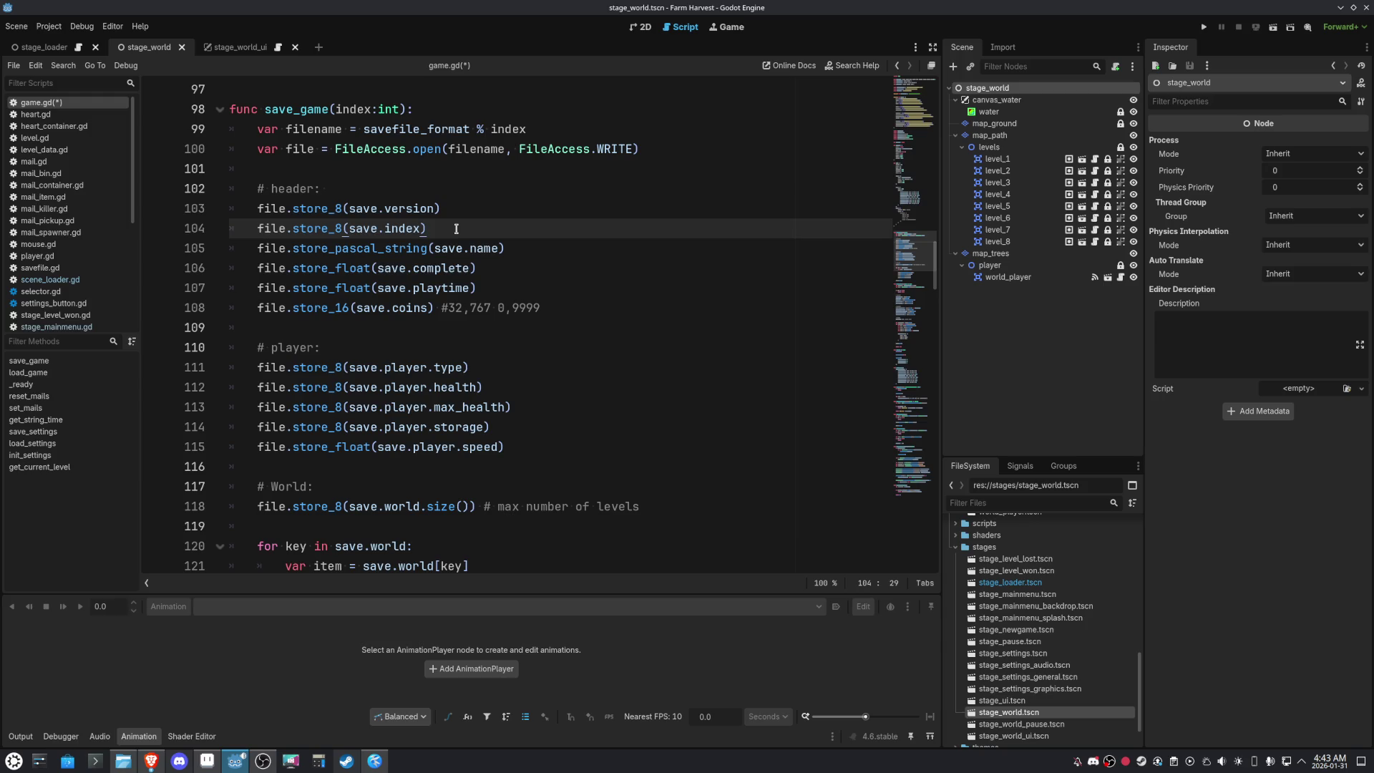
pyautogui.moveTo(456, 228)
pyautogui.mouseDown()
pyautogui.moveTo(276, 229)
pyautogui.moveTo(249, 211)
pyautogui.mouseUp()
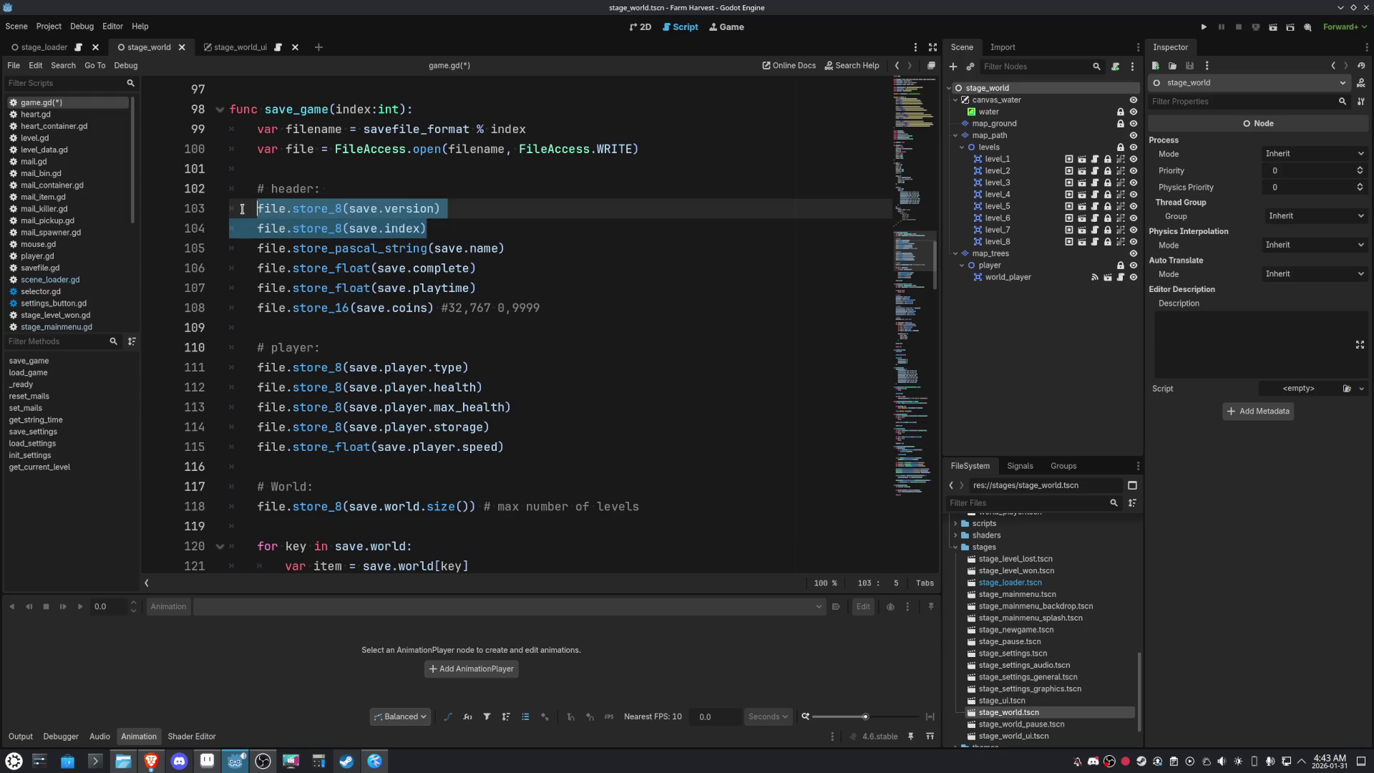
pyautogui.scroll(-4, 346, 387)
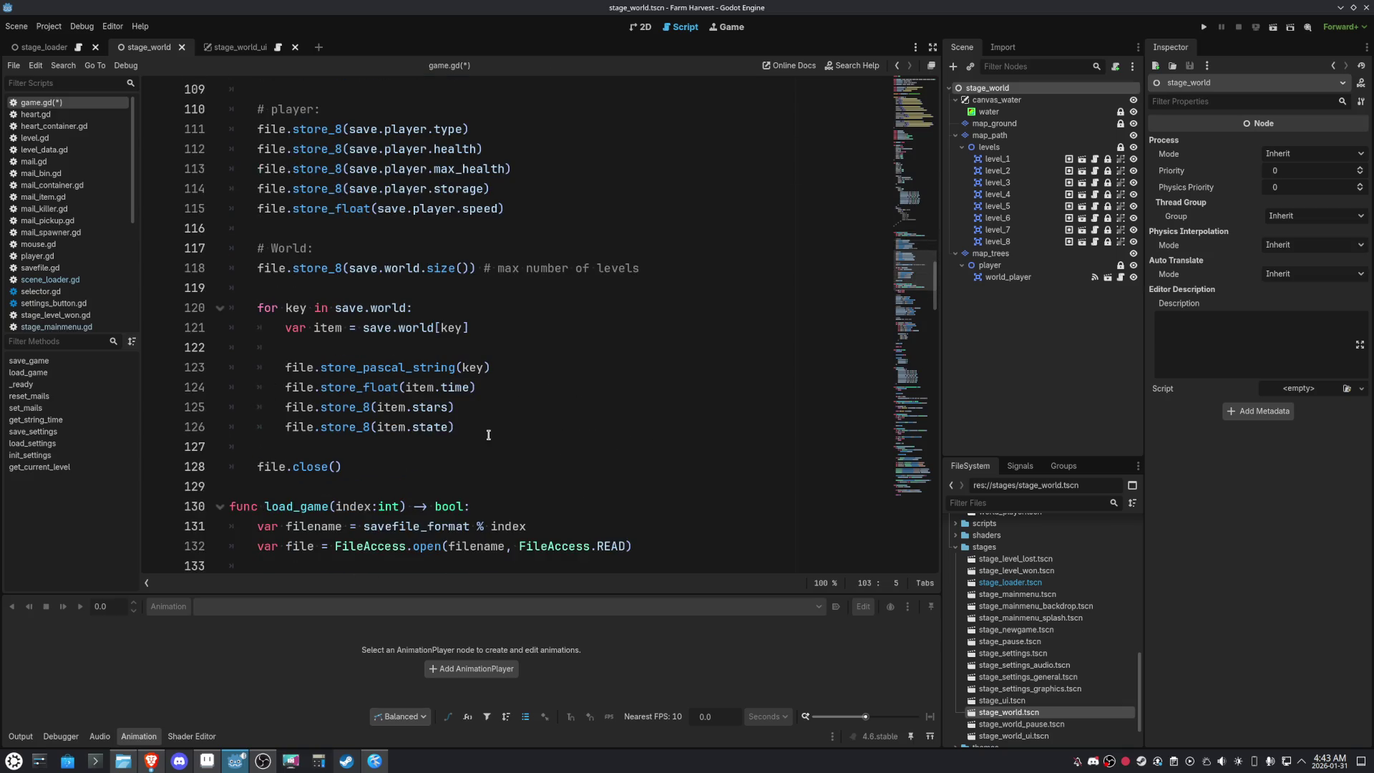
pyautogui.moveTo(491, 362); pyautogui.dragTo(279, 366)
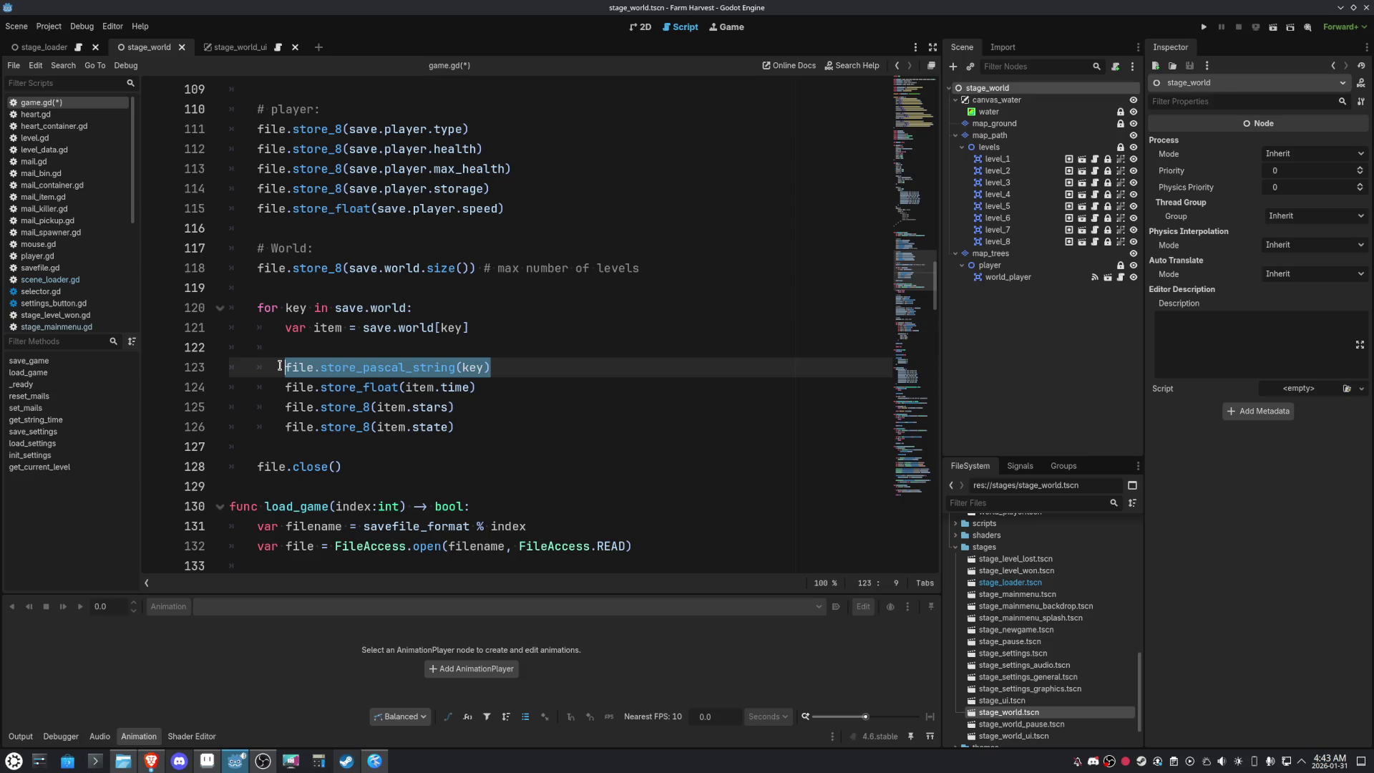
pyautogui.scroll(4, 481, 301)
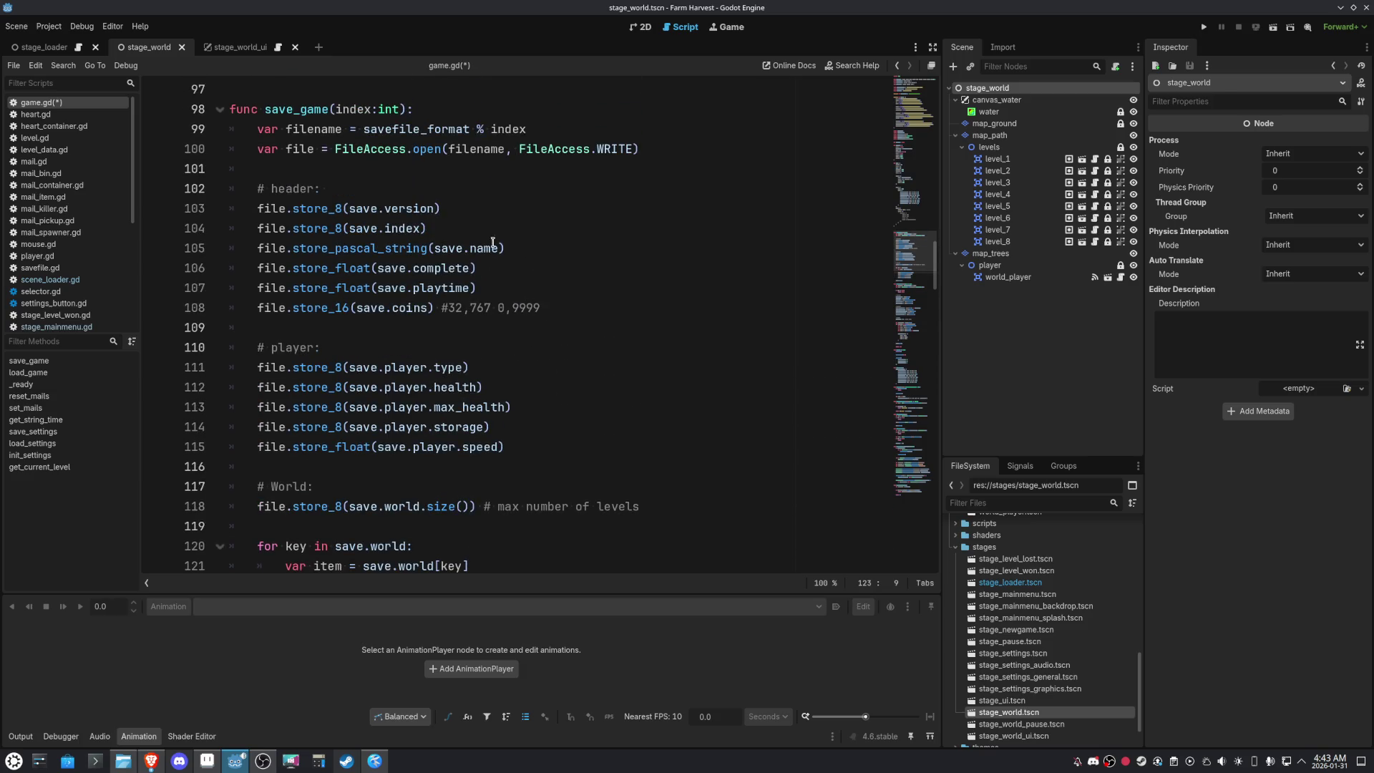
# Open the FileAccess documentation for store_pascal_string from line 105
pyautogui.doubleClick(341, 248)
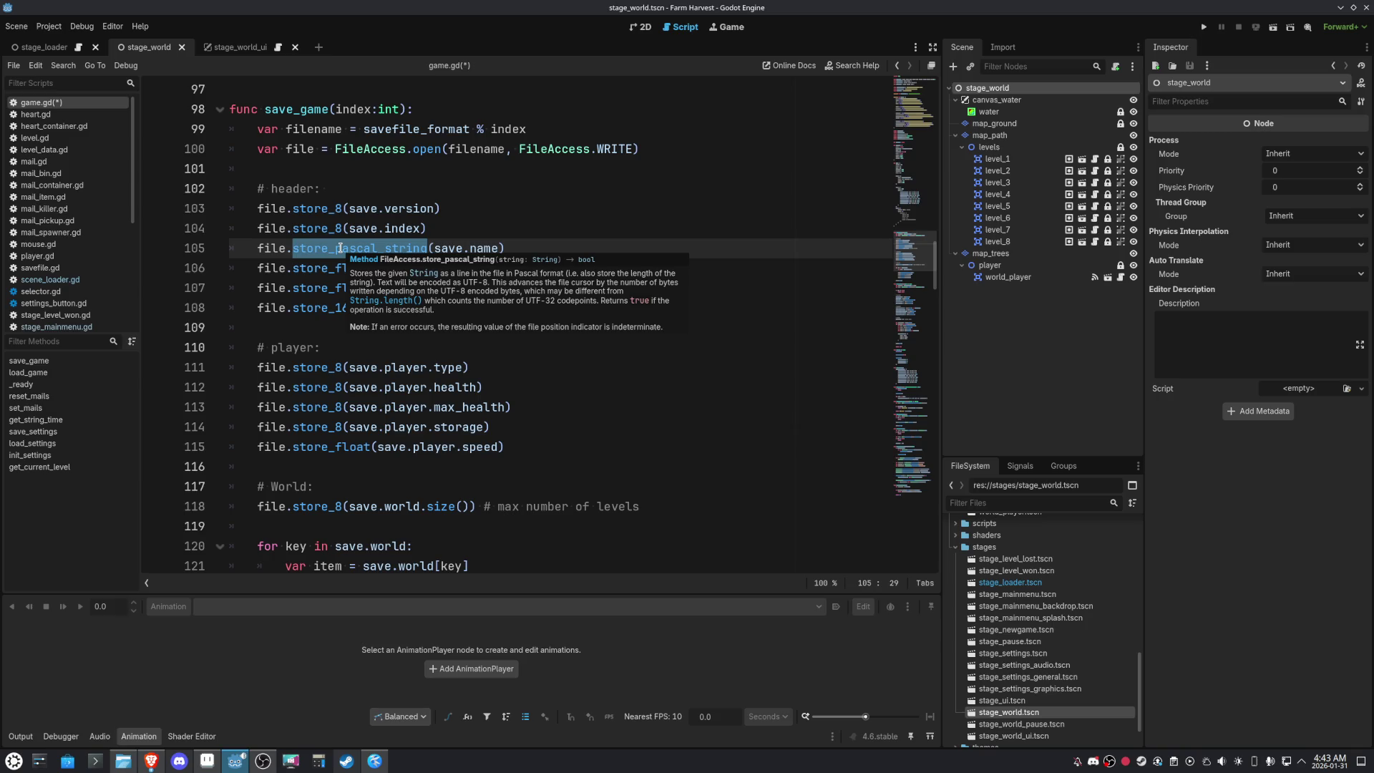
pyautogui.click(573, 228)
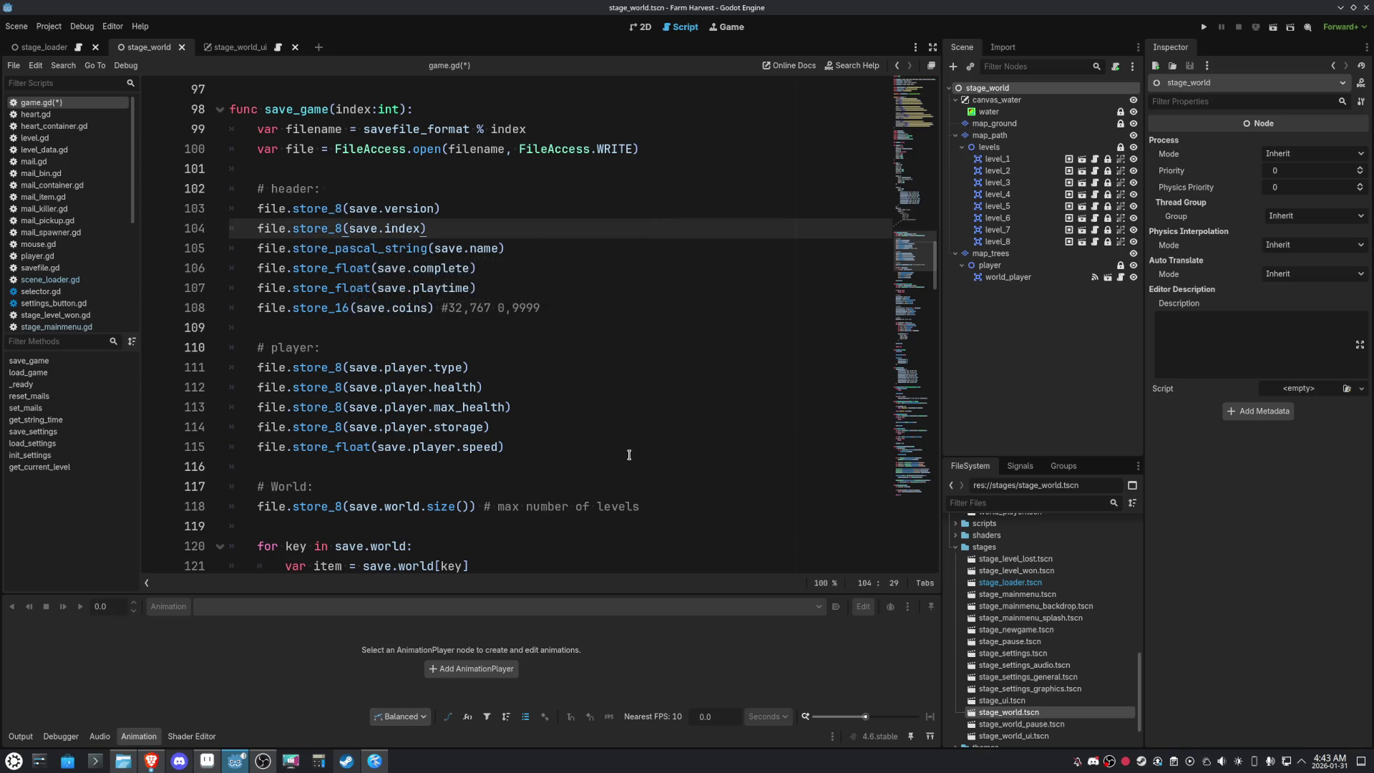
pyautogui.scroll(-3, 629, 454)
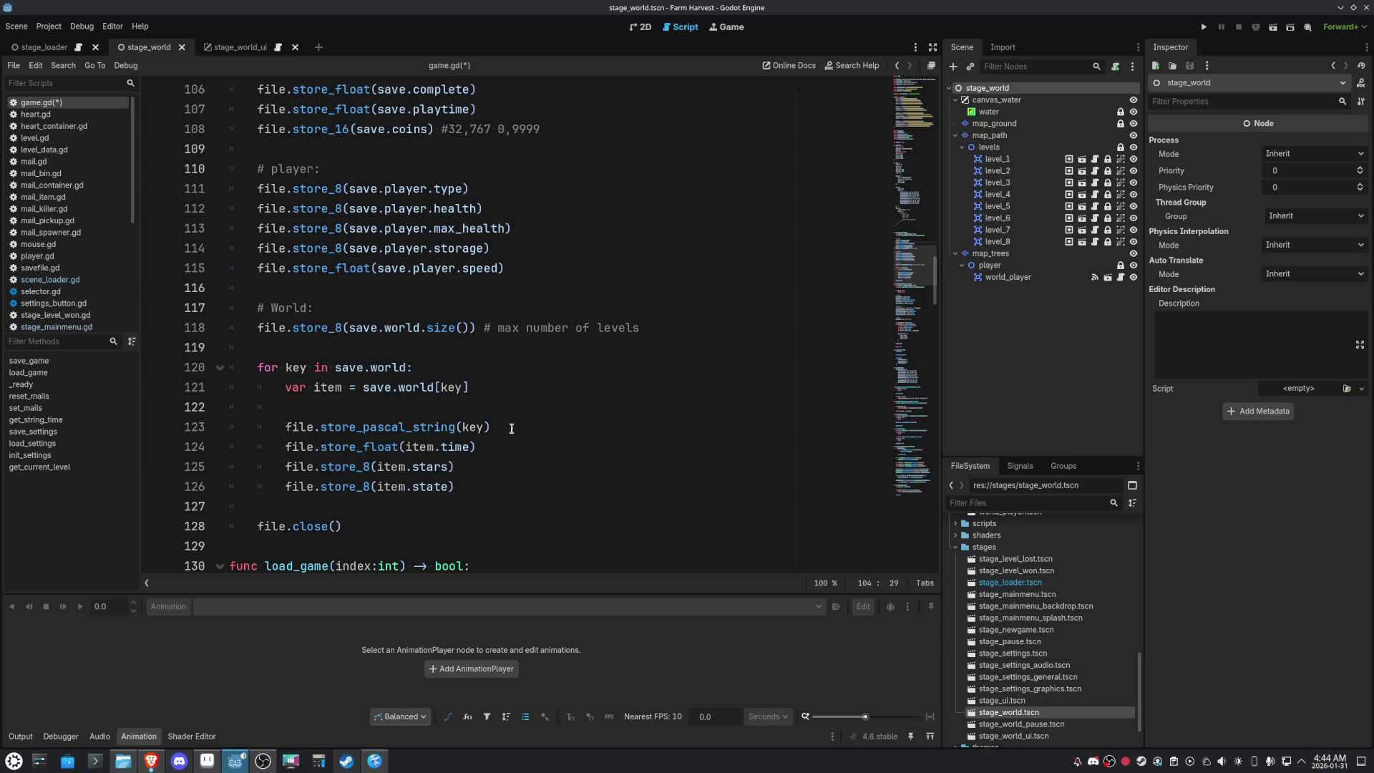
pyautogui.keyDown('ctrl'); pyautogui.click(430, 427); pyautogui.keyUp('ctrl')
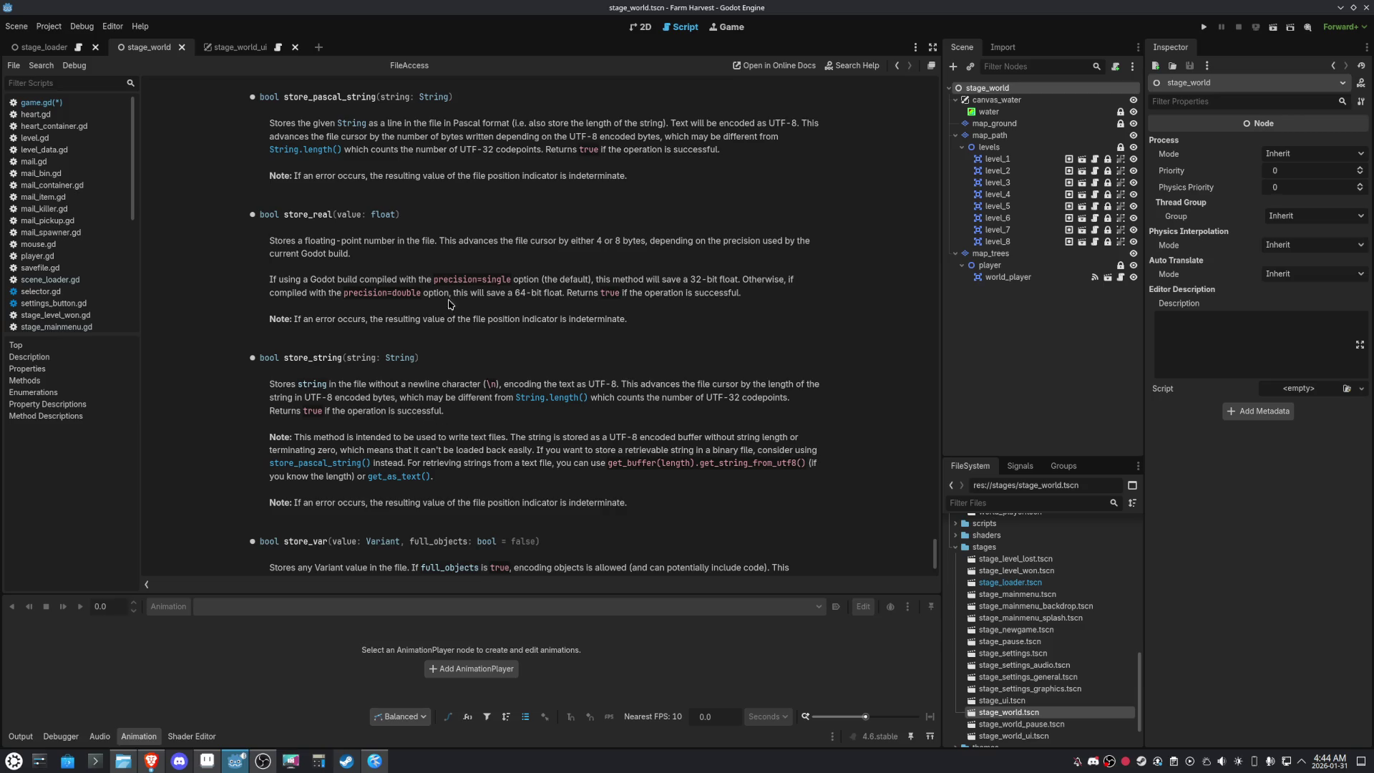
pyautogui.scroll(2, 433, 292)
pyautogui.scroll(-2, 434, 292)
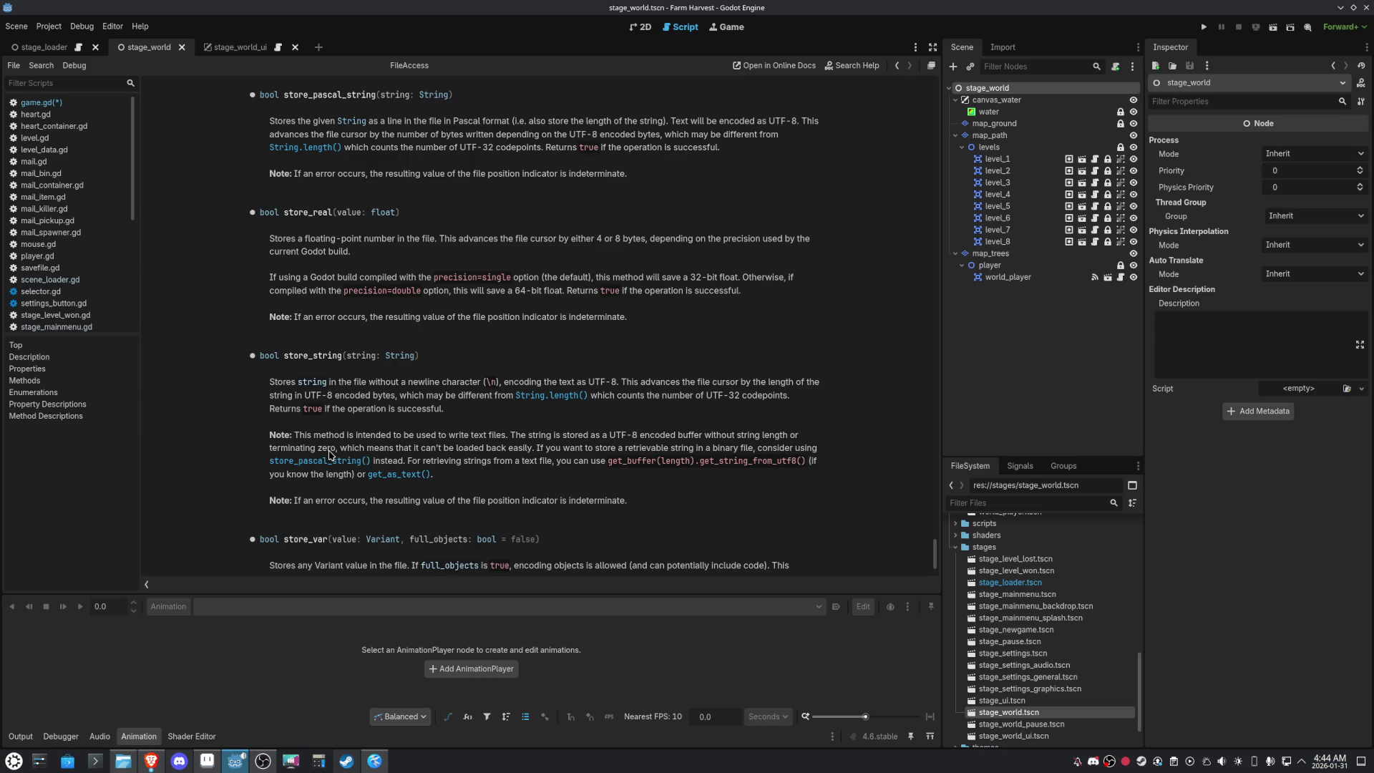
pyautogui.moveTo(537, 449); pyautogui.dragTo(270, 438)
pyautogui.scroll(-3, 624, 448)
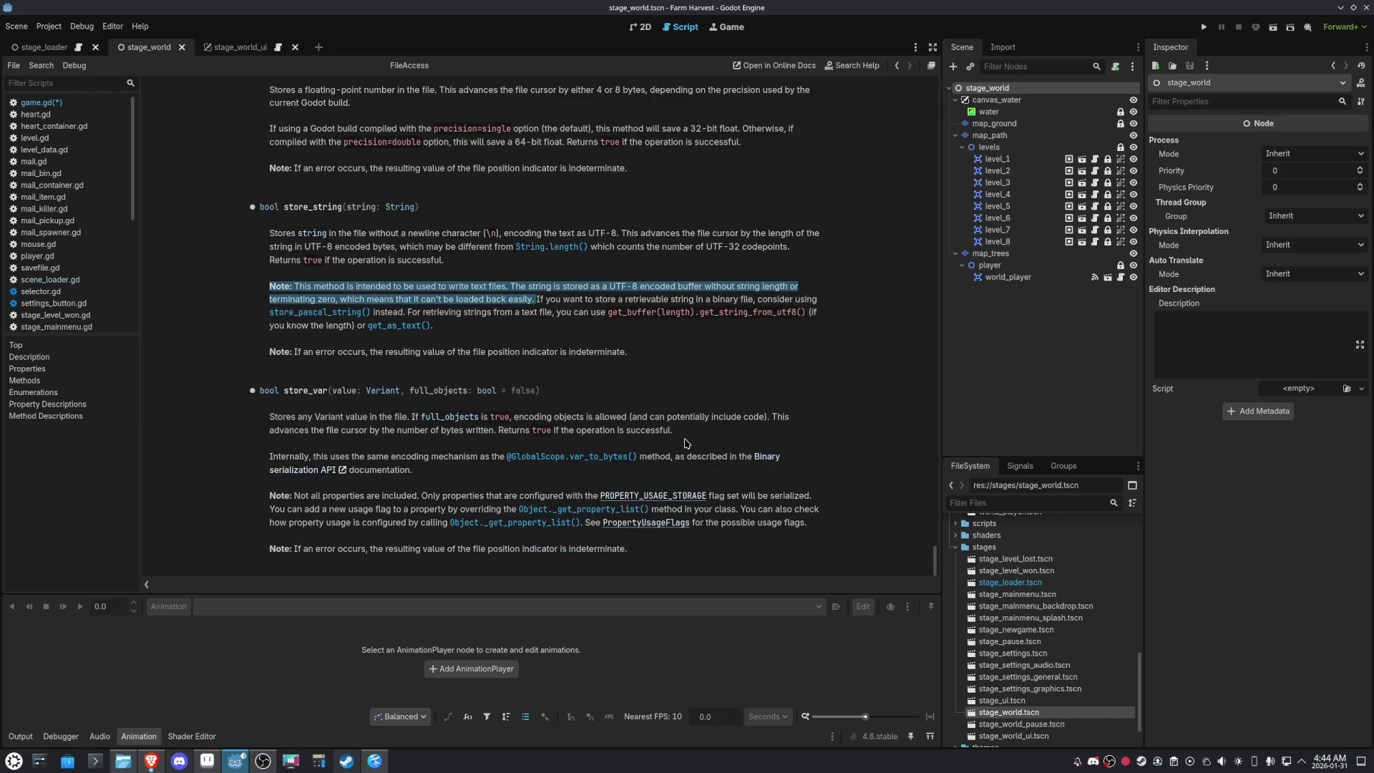
pyautogui.scroll(12, 685, 444)
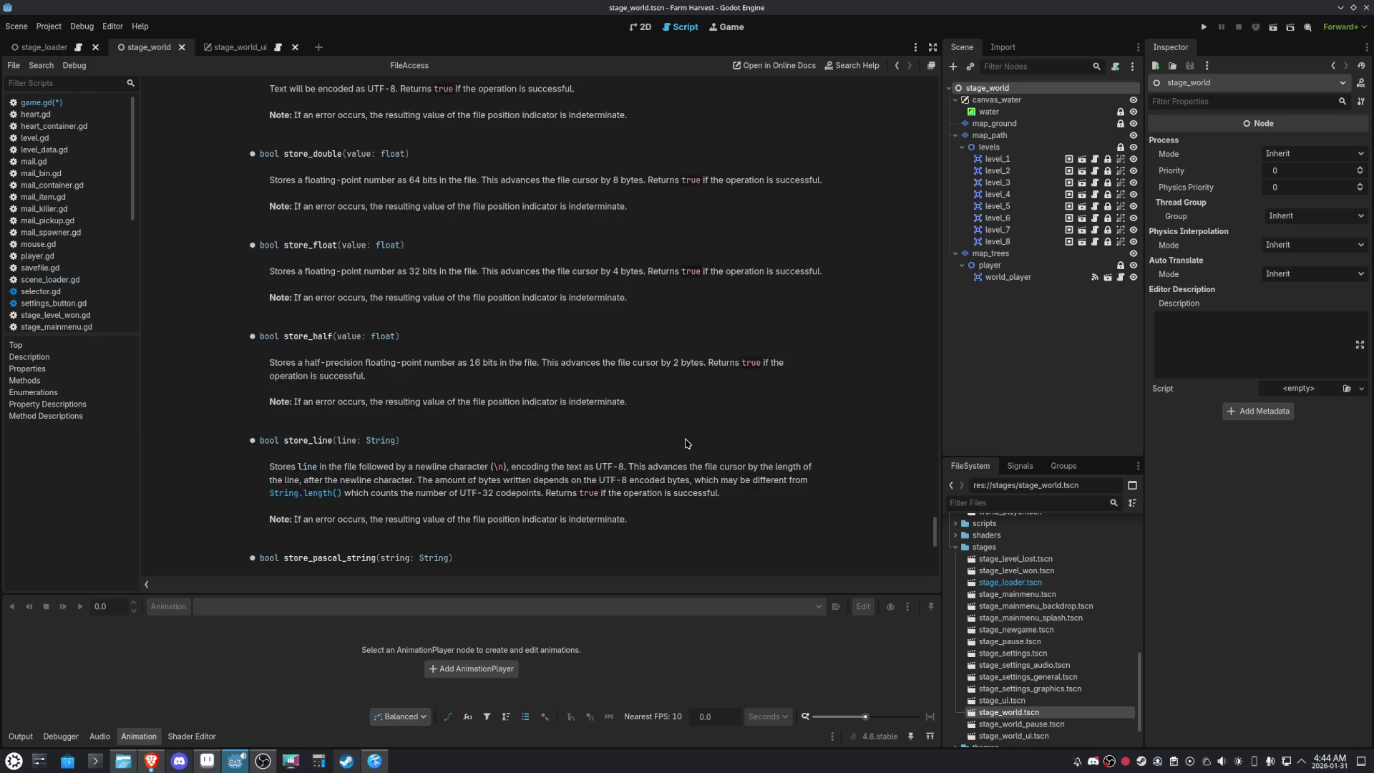
pyautogui.scroll(1, 685, 444)
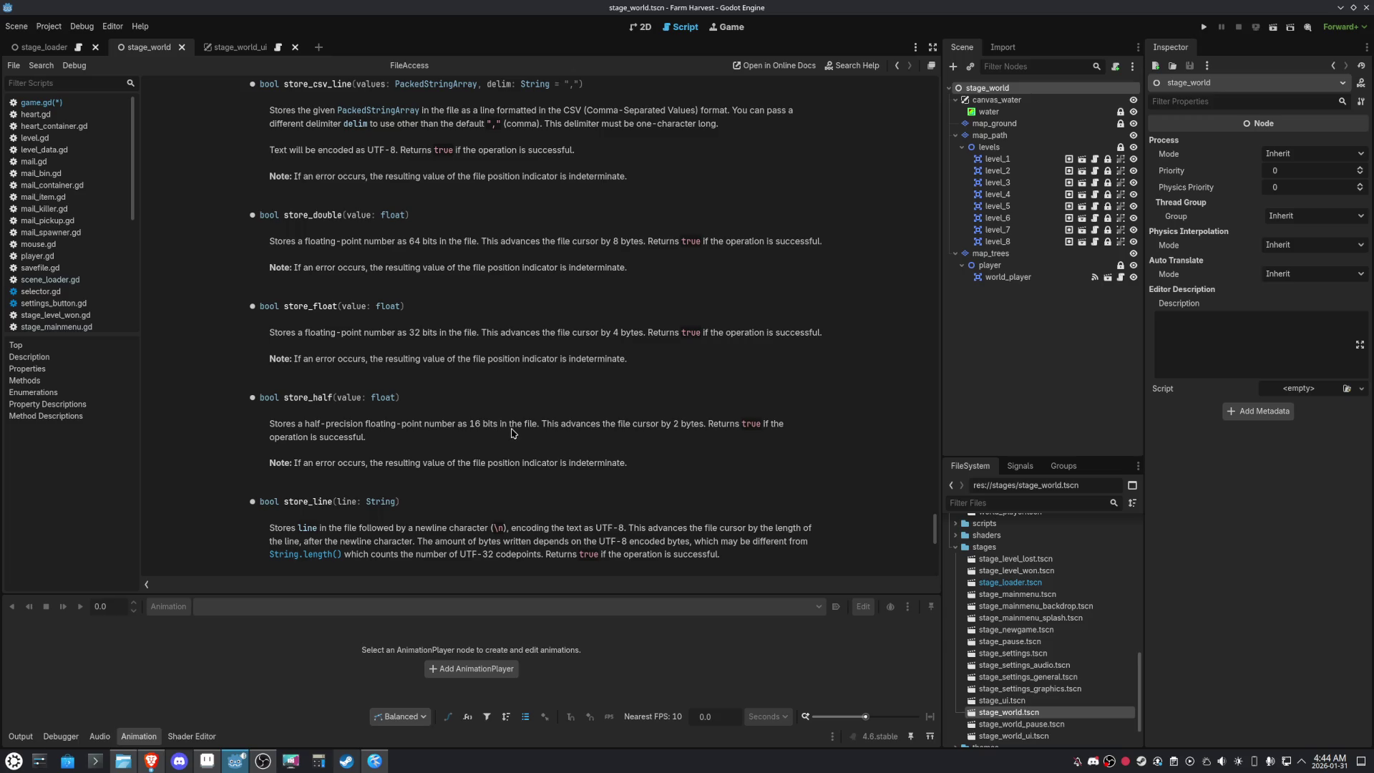
pyautogui.scroll(1, 512, 434)
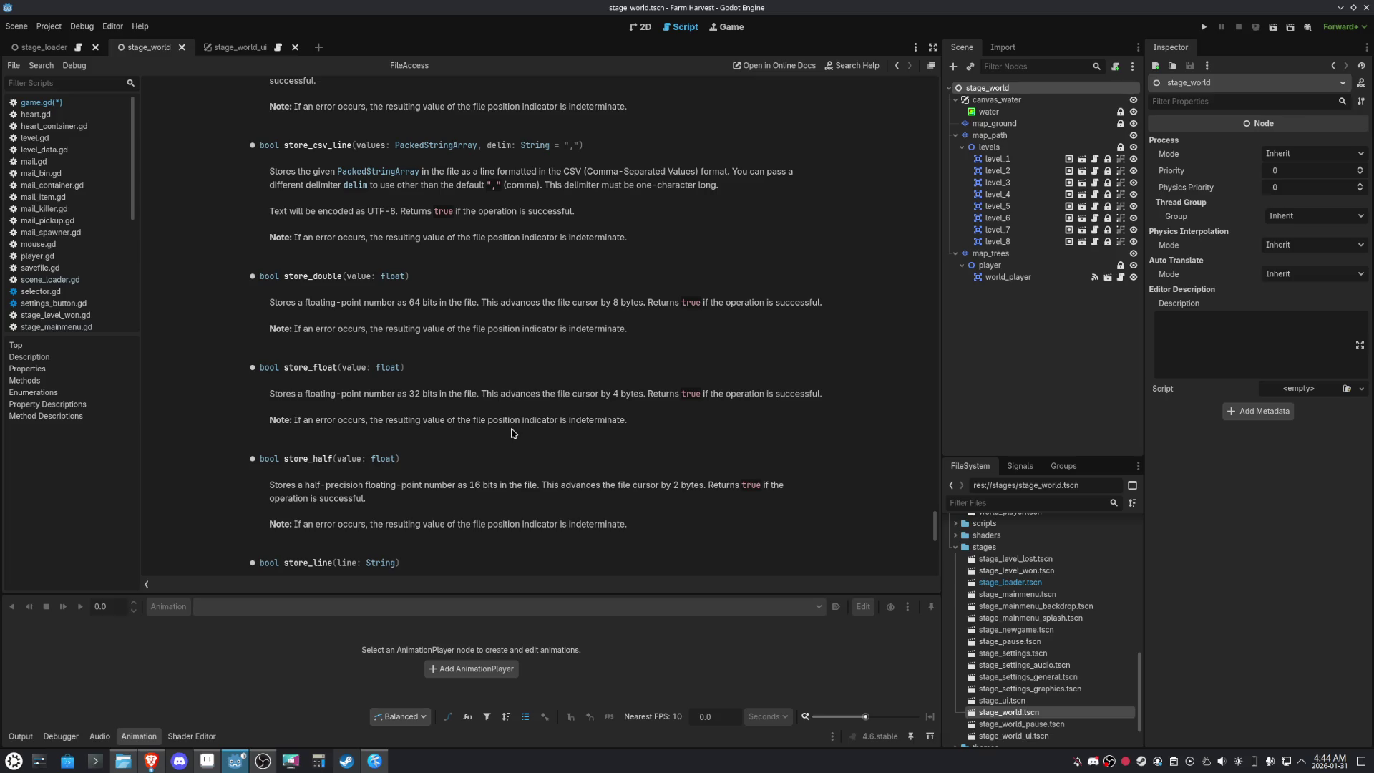
pyautogui.doubleClick(473, 488)
pyautogui.scroll(3, 419, 459)
pyautogui.scroll(1, 476, 452)
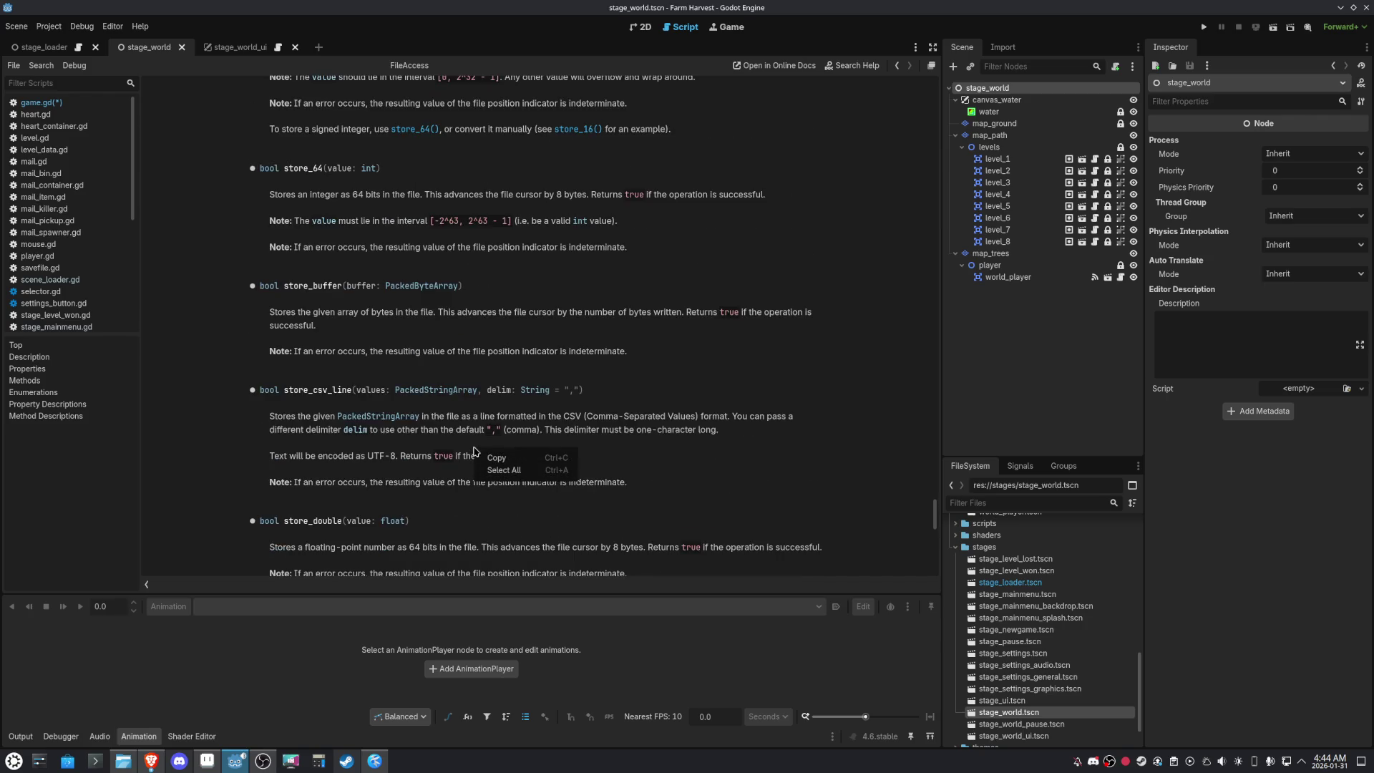
pyautogui.scroll(3, 476, 455)
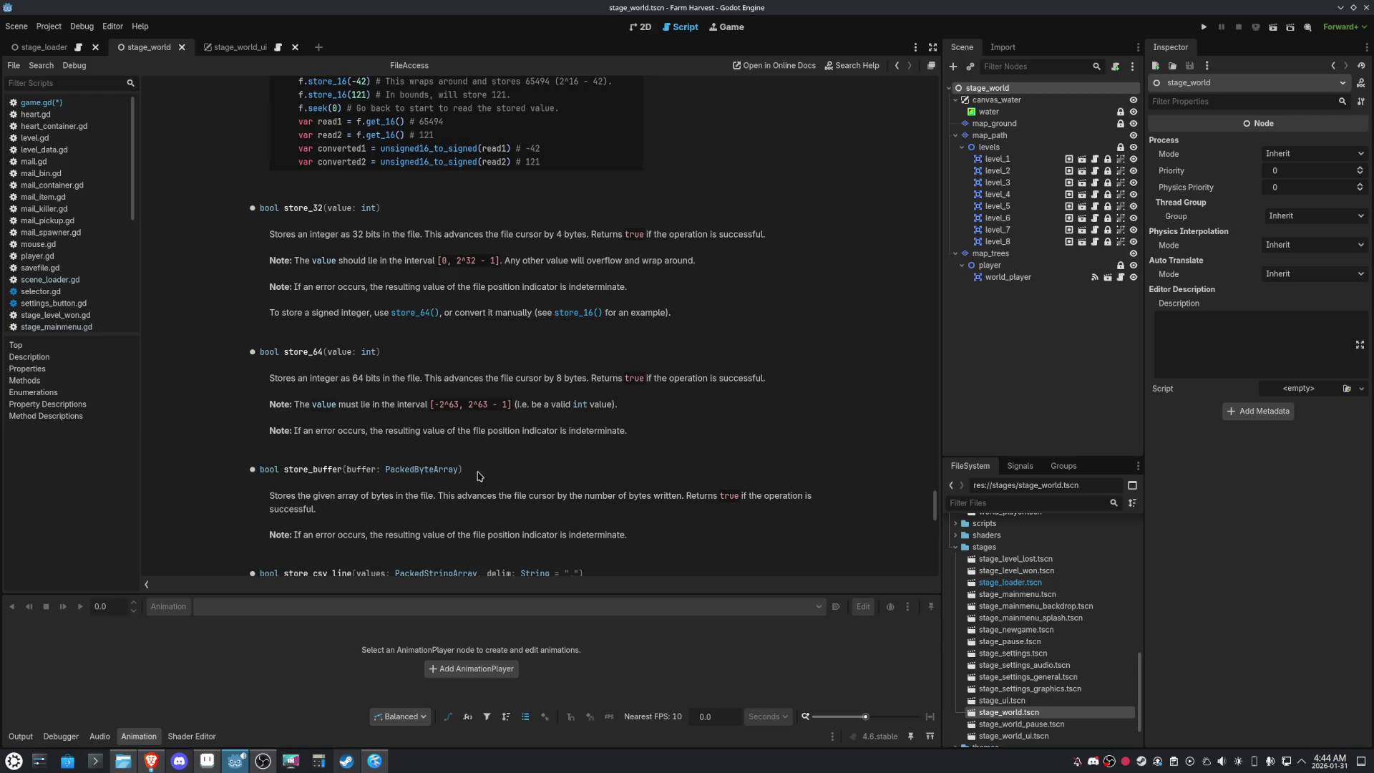
pyautogui.doubleClick(311, 355)
pyautogui.scroll(1, 637, 451)
pyautogui.scroll(2, 640, 453)
pyautogui.doubleClick(311, 392)
pyautogui.scroll(3, 568, 475)
pyautogui.scroll(2, 568, 475)
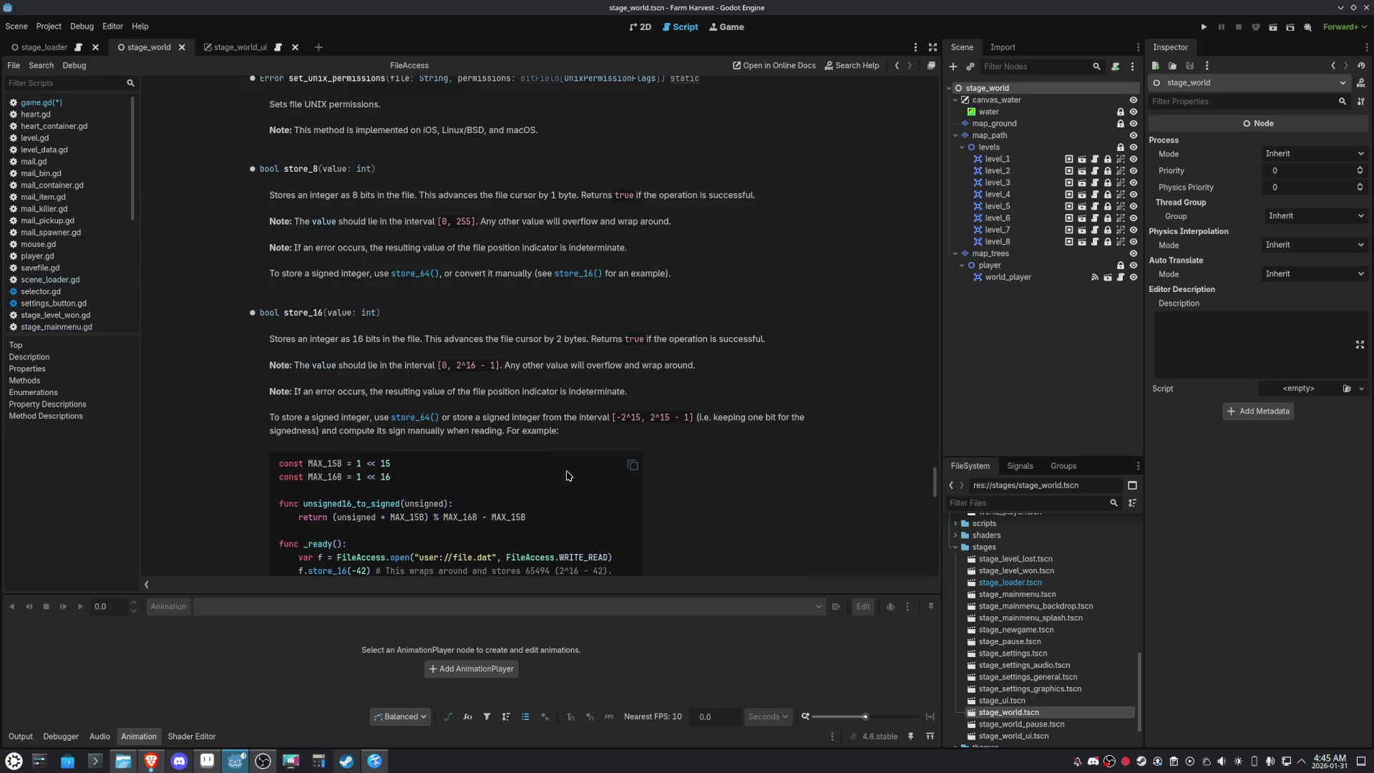
pyautogui.doubleClick(302, 313)
pyautogui.scroll(3, 657, 464)
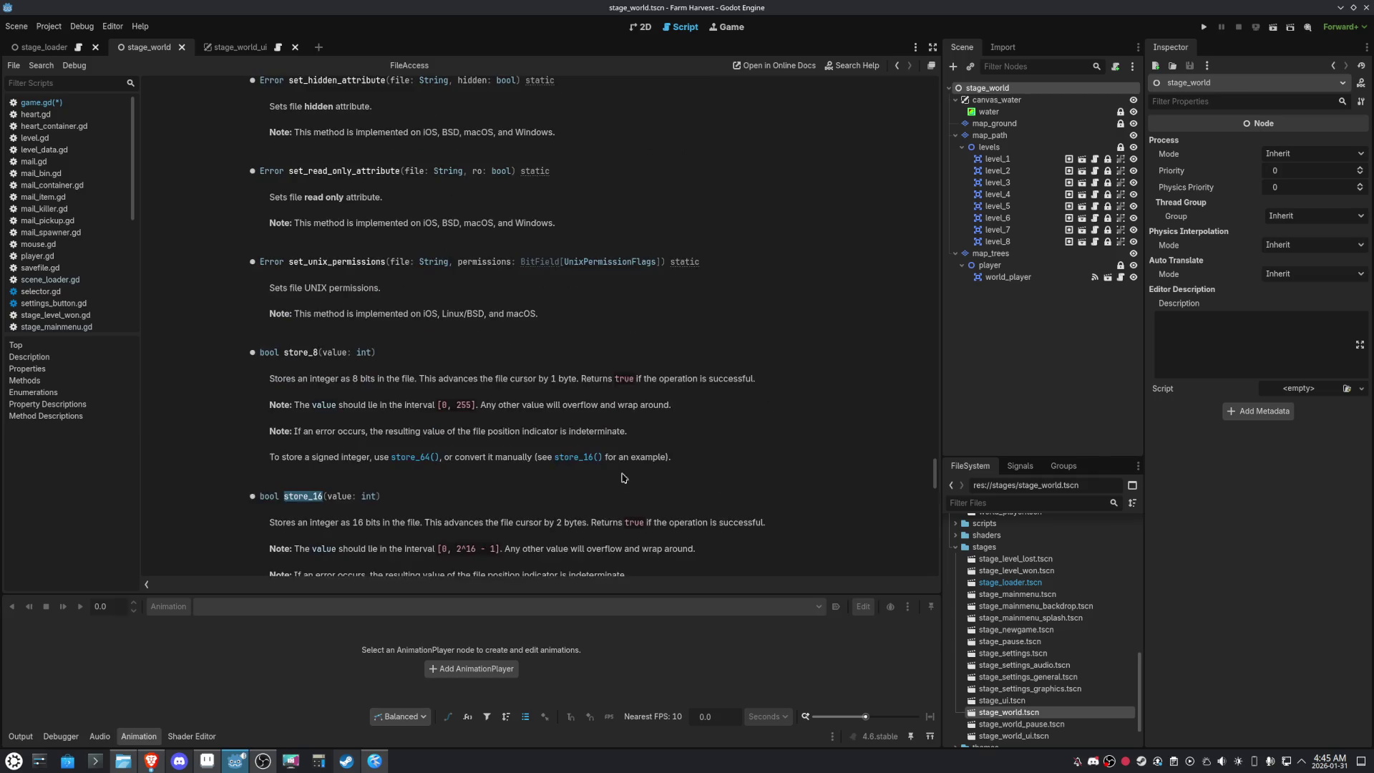
pyautogui.scroll(1, 548, 469)
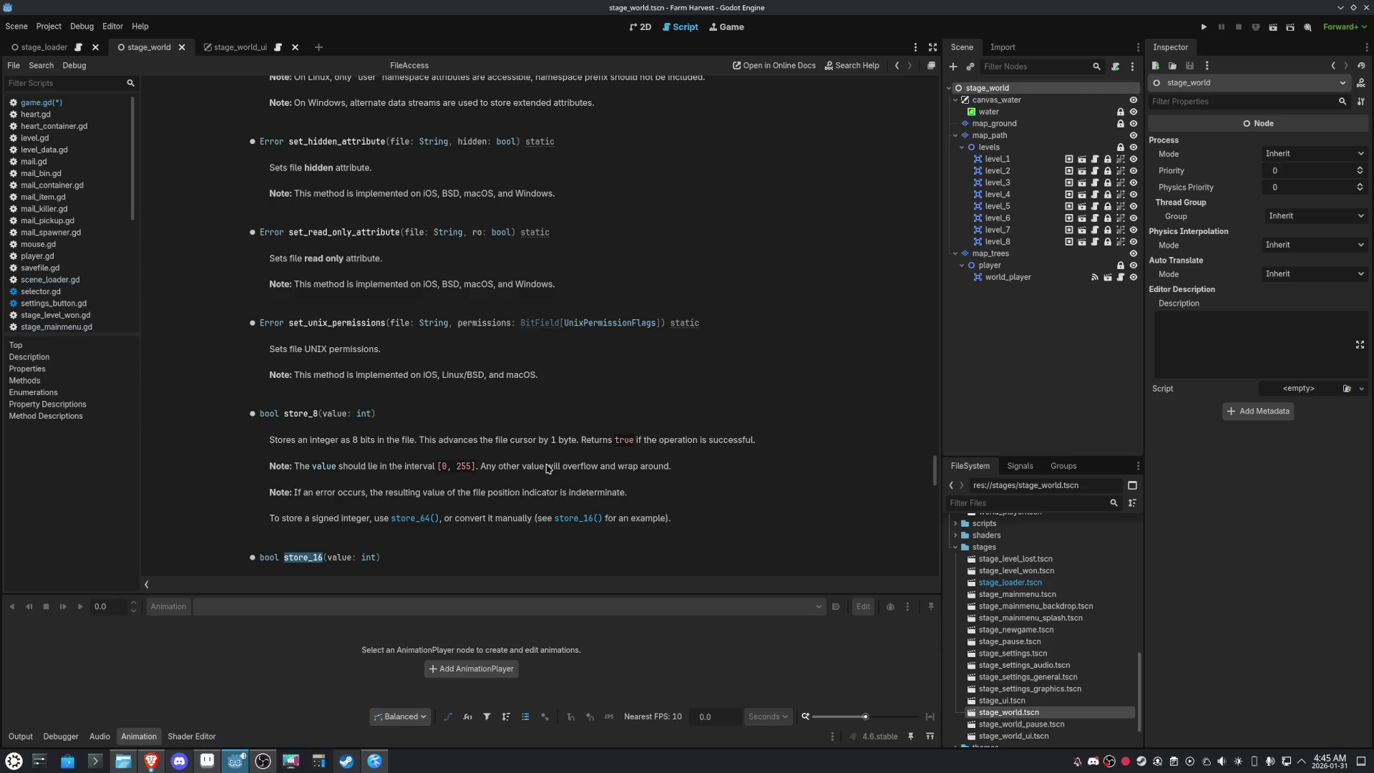
pyautogui.moveTo(388, 350); pyautogui.dragTo(266, 350)
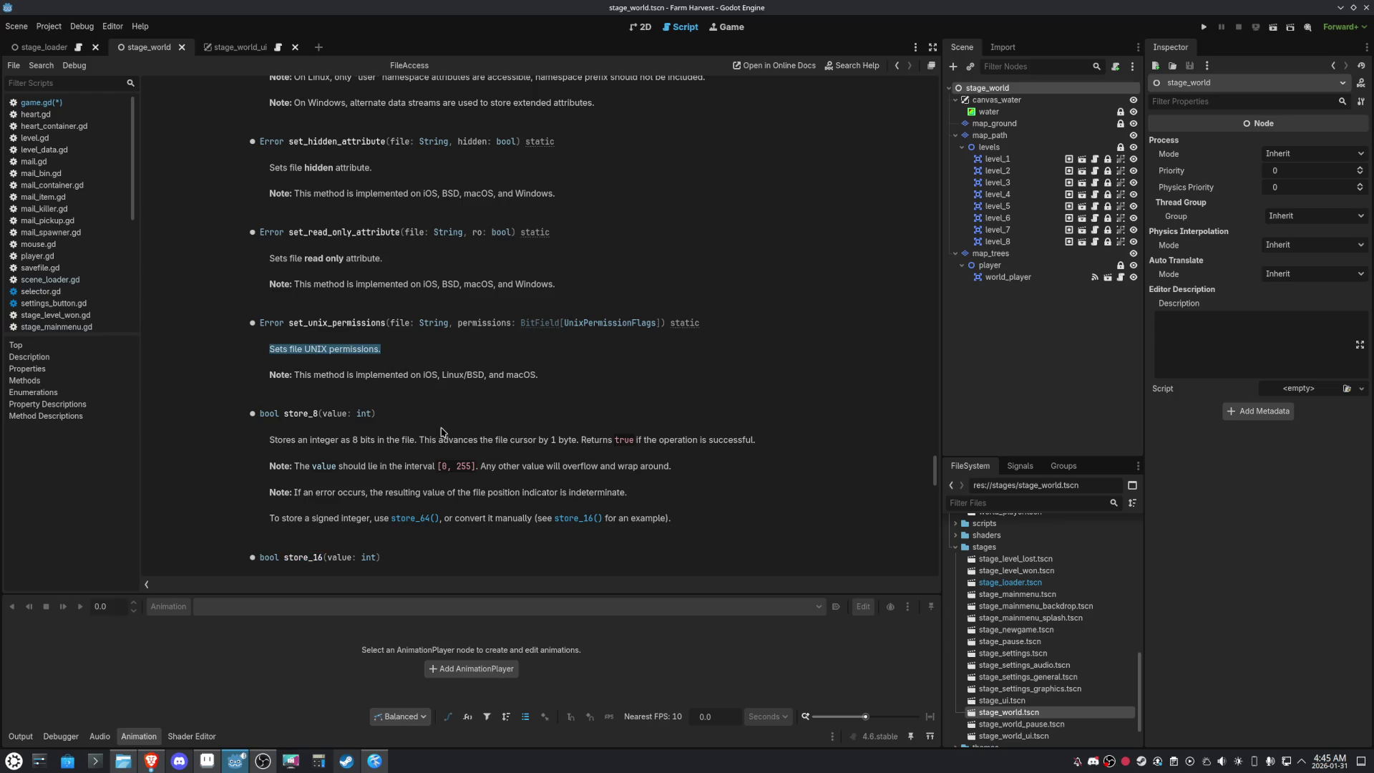
# Scroll the FileAccess help up to open, open_compressed and open_encrypted, then open the PackedByteArray reference
pyautogui.scroll(3, 444, 431)
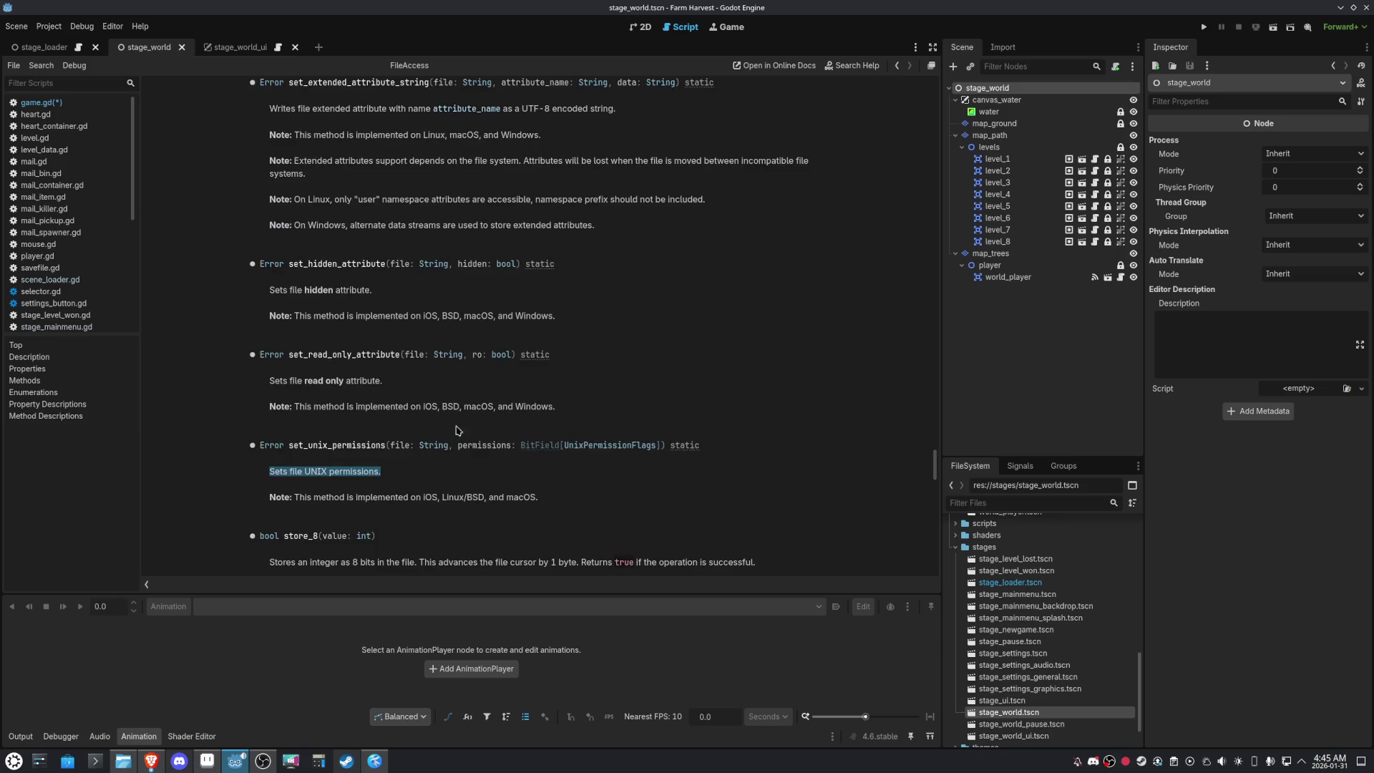
pyautogui.scroll(2, 657, 497)
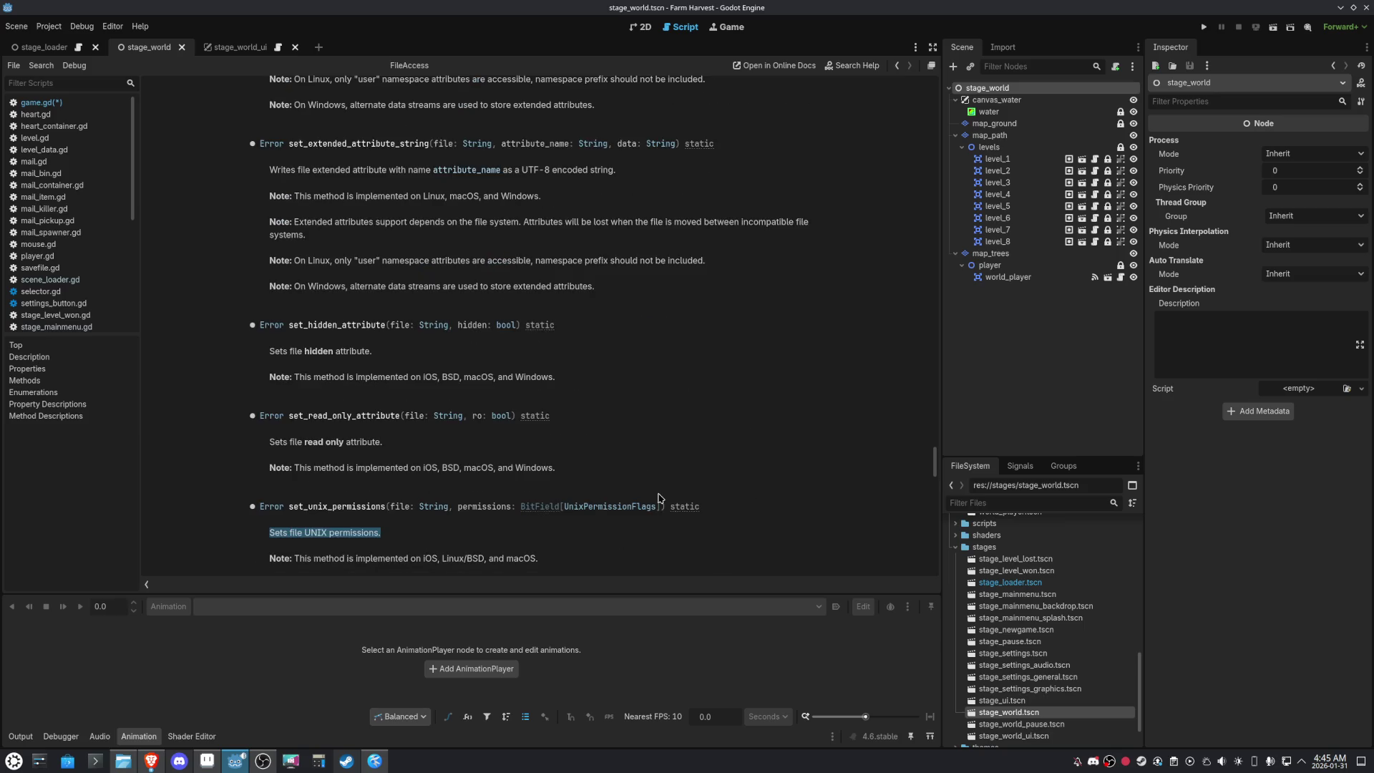
pyautogui.scroll(2, 659, 499)
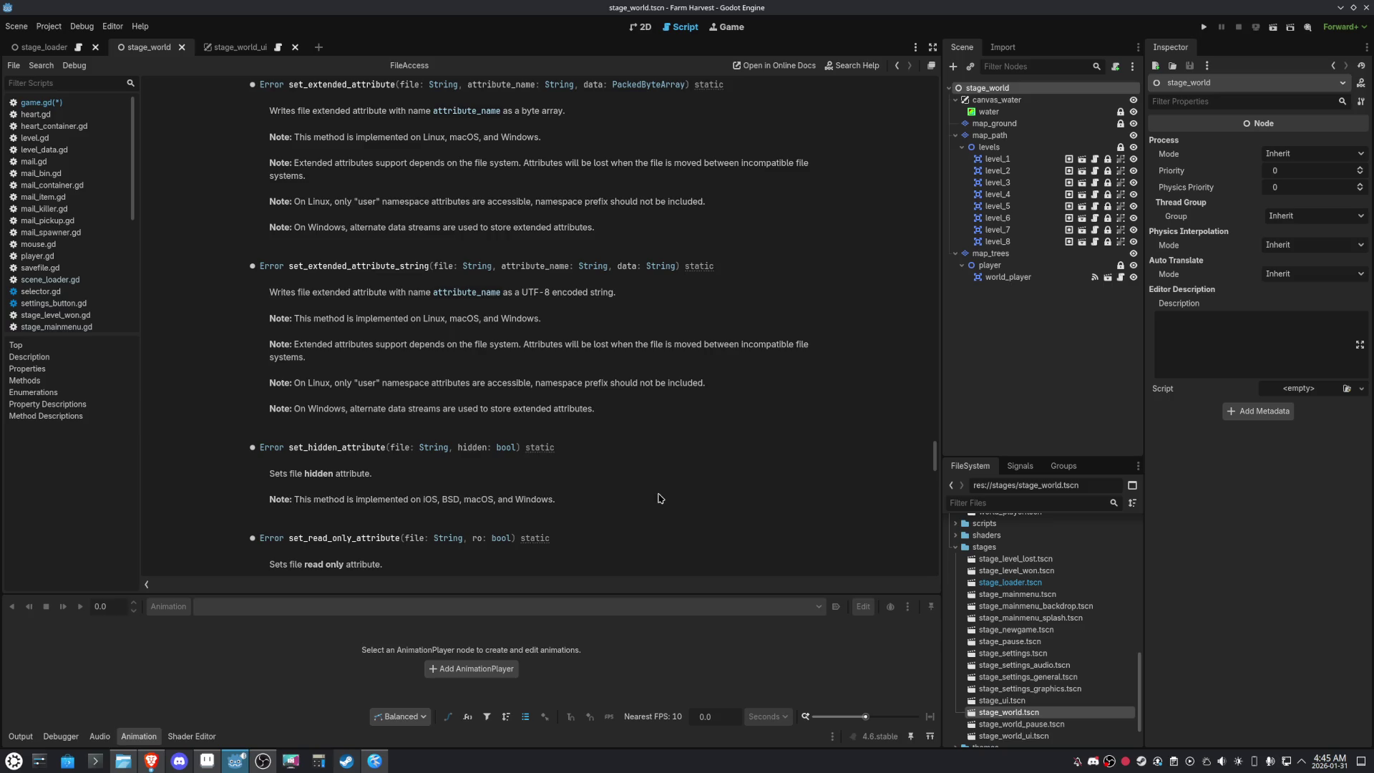
pyautogui.scroll(2, 662, 492)
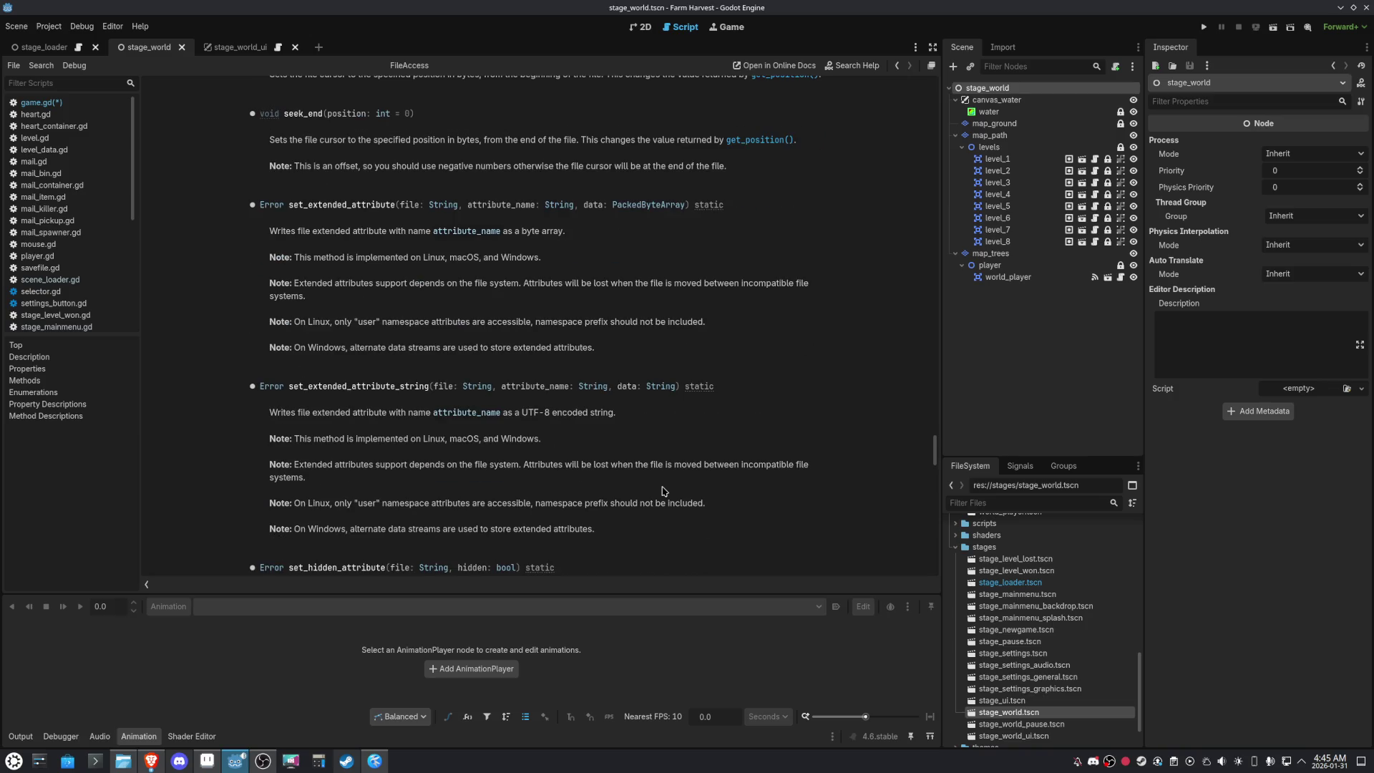
pyautogui.scroll(3, 662, 492)
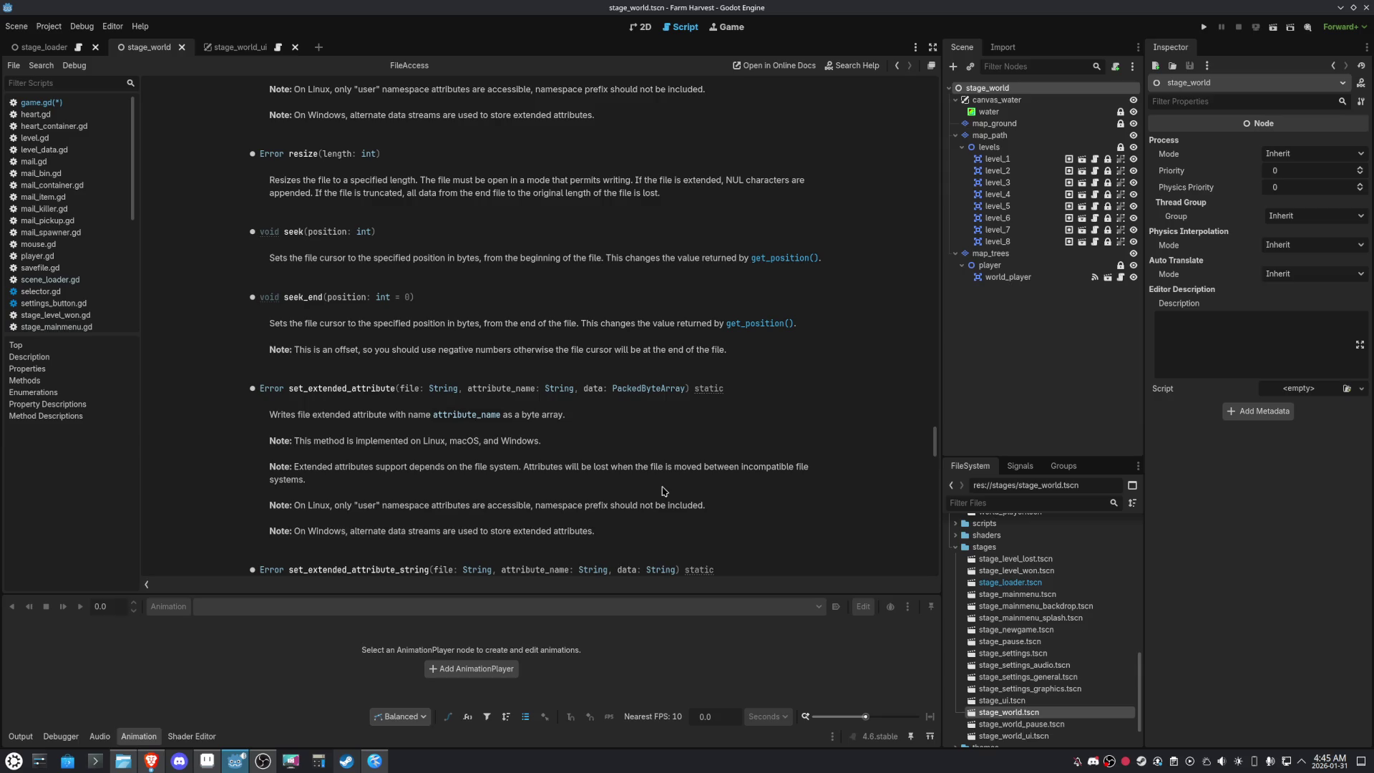
pyautogui.scroll(3, 663, 492)
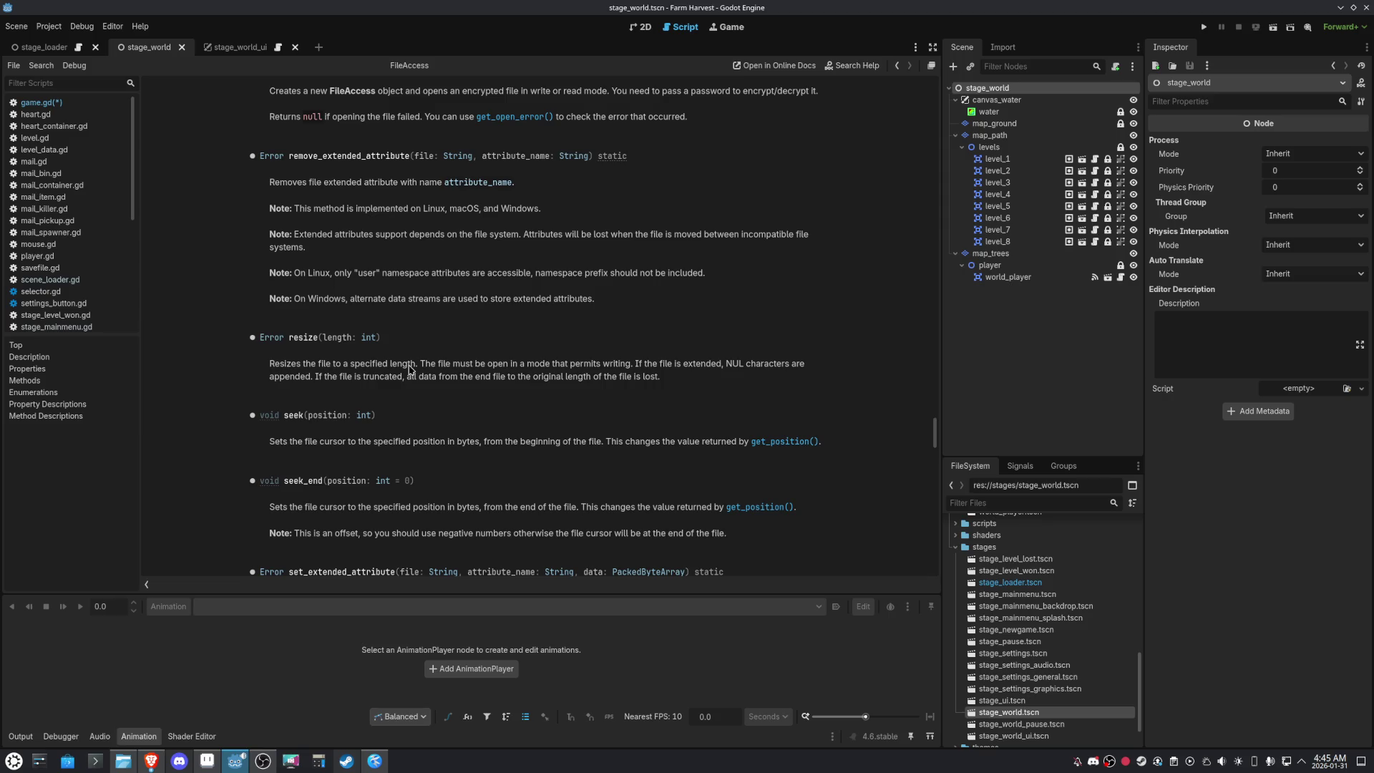
pyautogui.scroll(1, 488, 449)
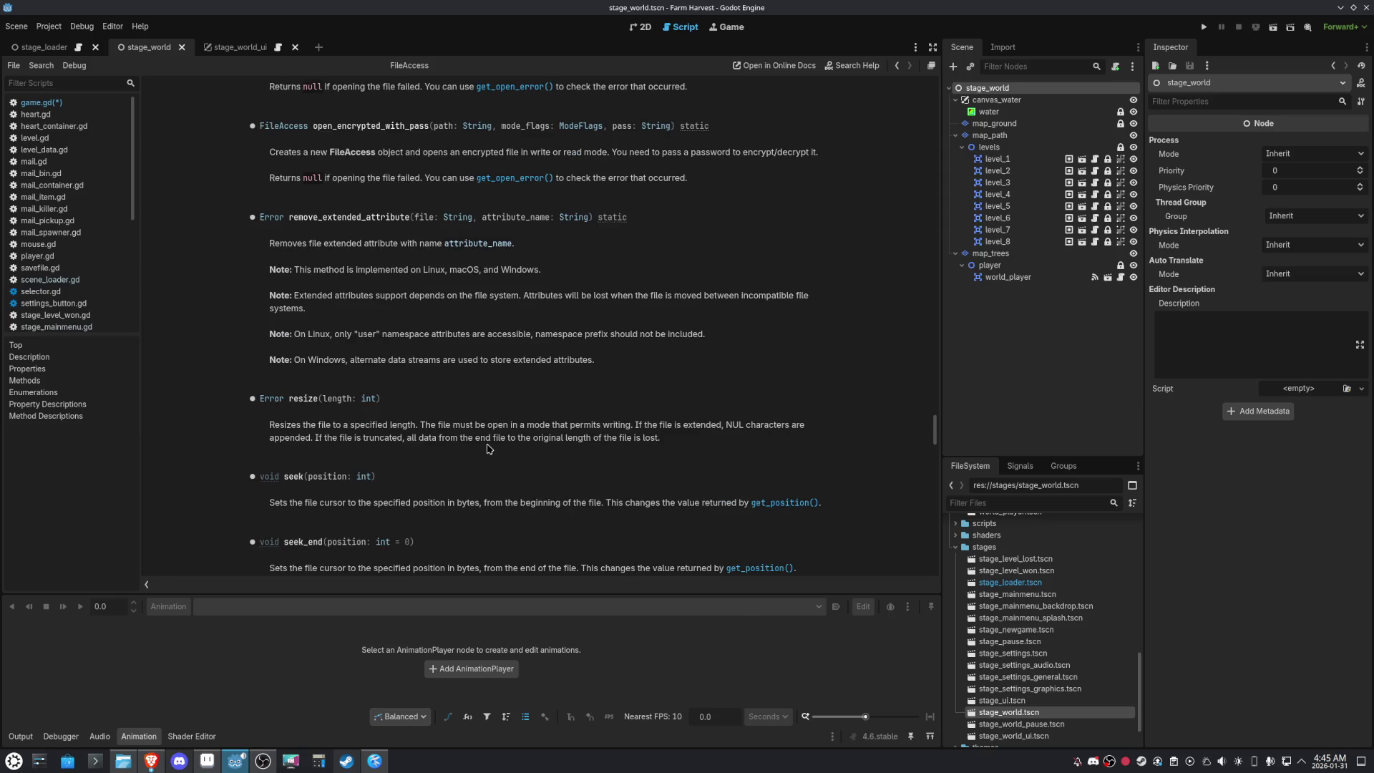
pyautogui.scroll(2, 488, 448)
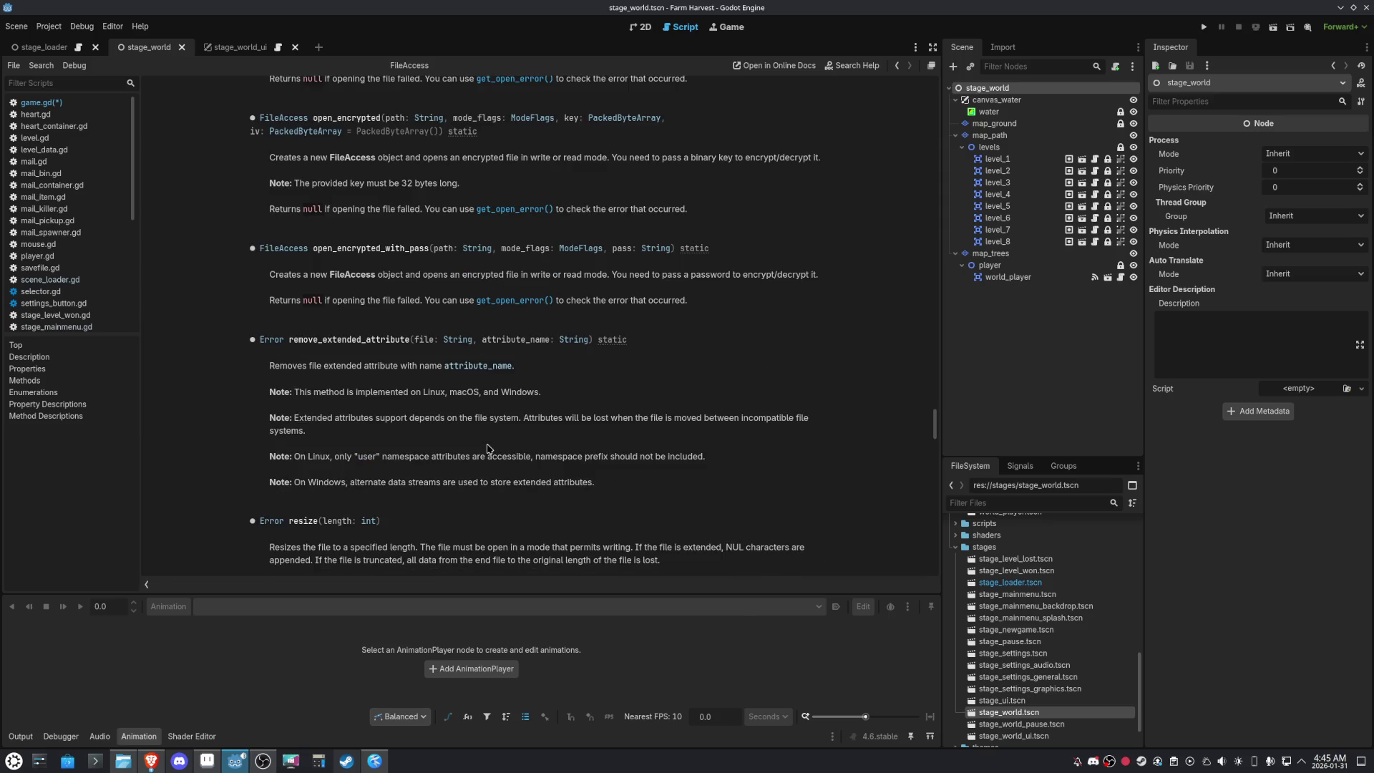
pyautogui.scroll(2, 488, 449)
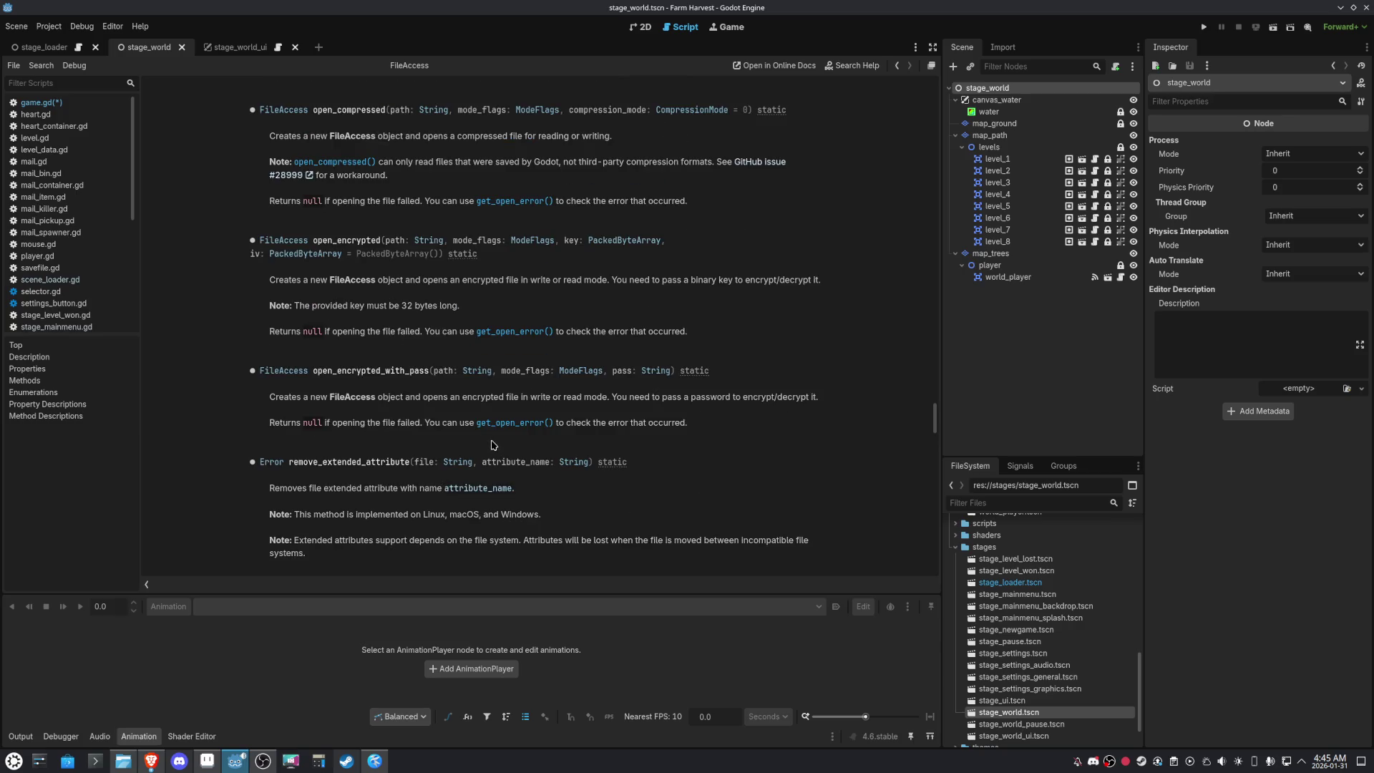
pyautogui.scroll(1, 492, 445)
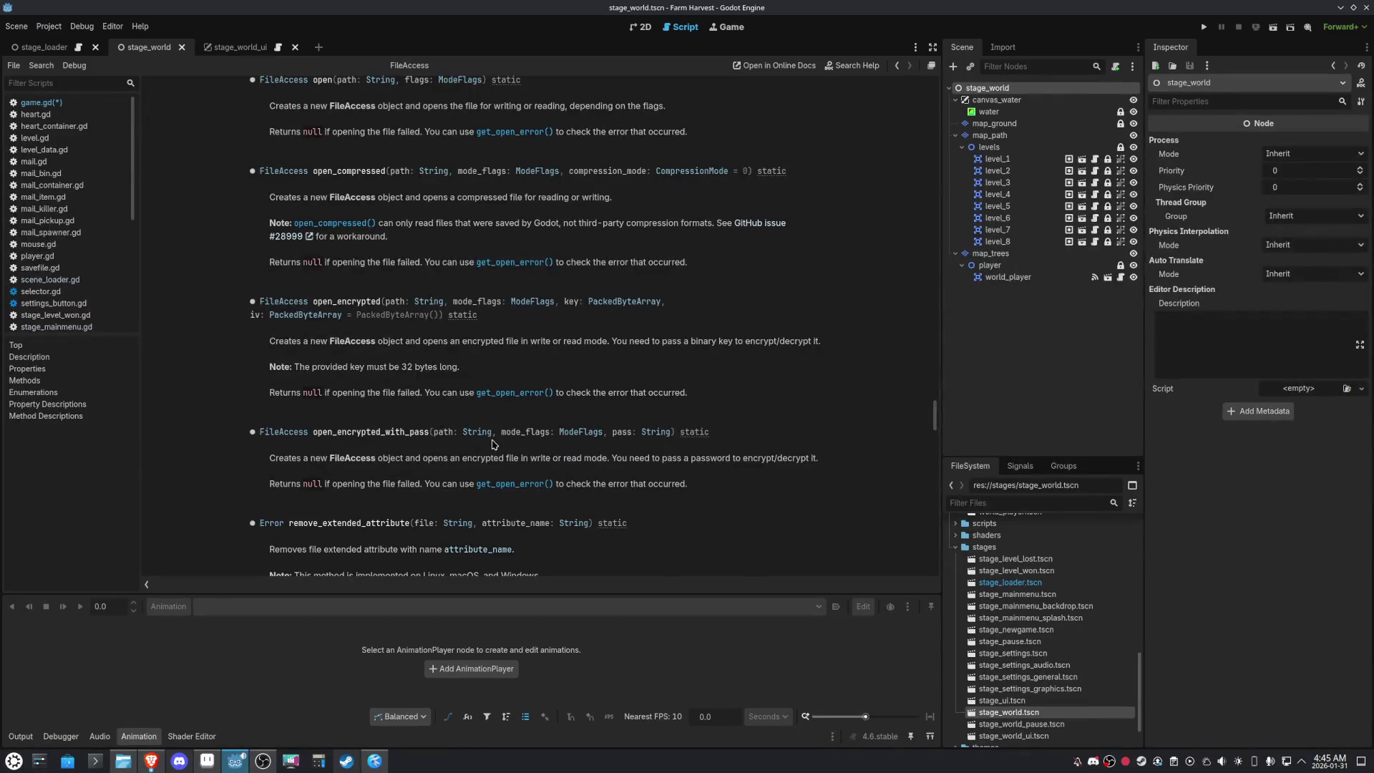
pyautogui.scroll(2, 491, 446)
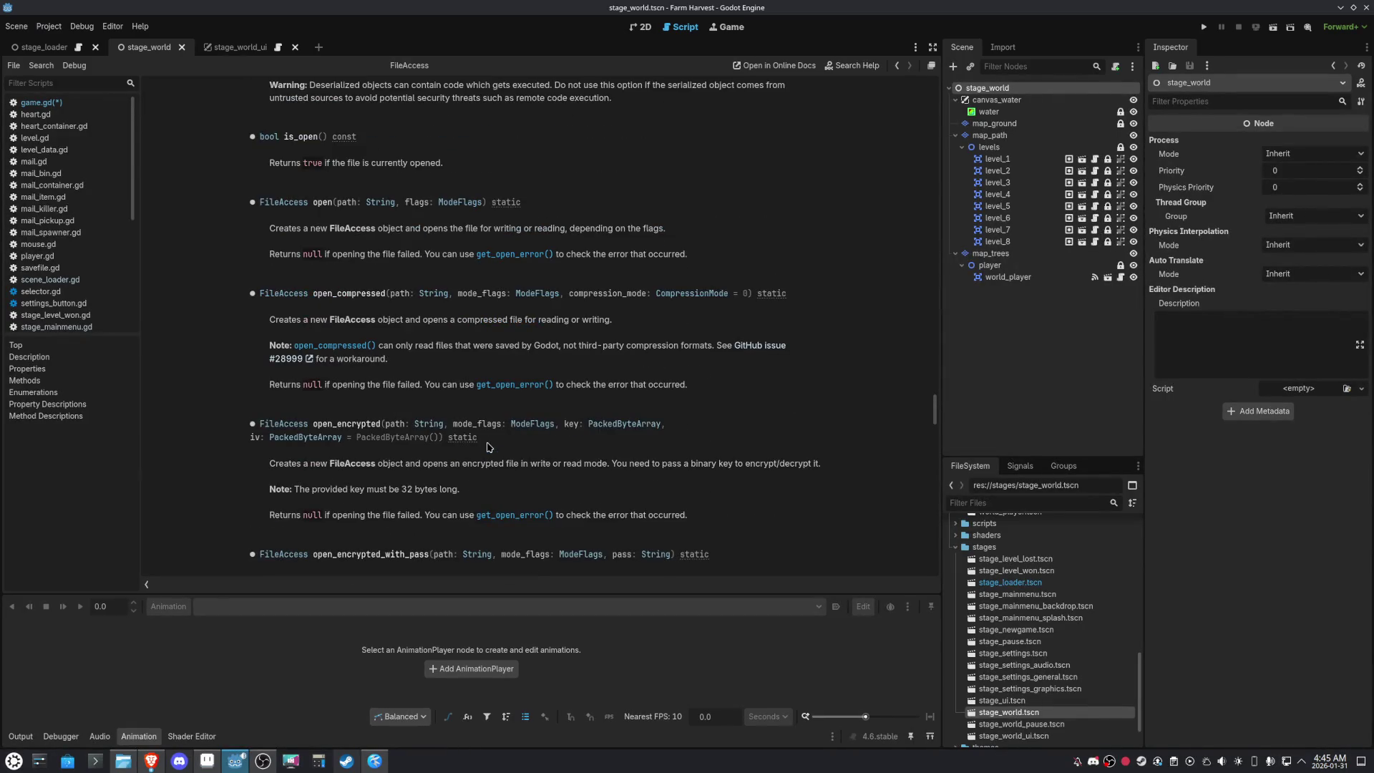
pyautogui.scroll(-2, 489, 446)
pyautogui.scroll(1, 489, 447)
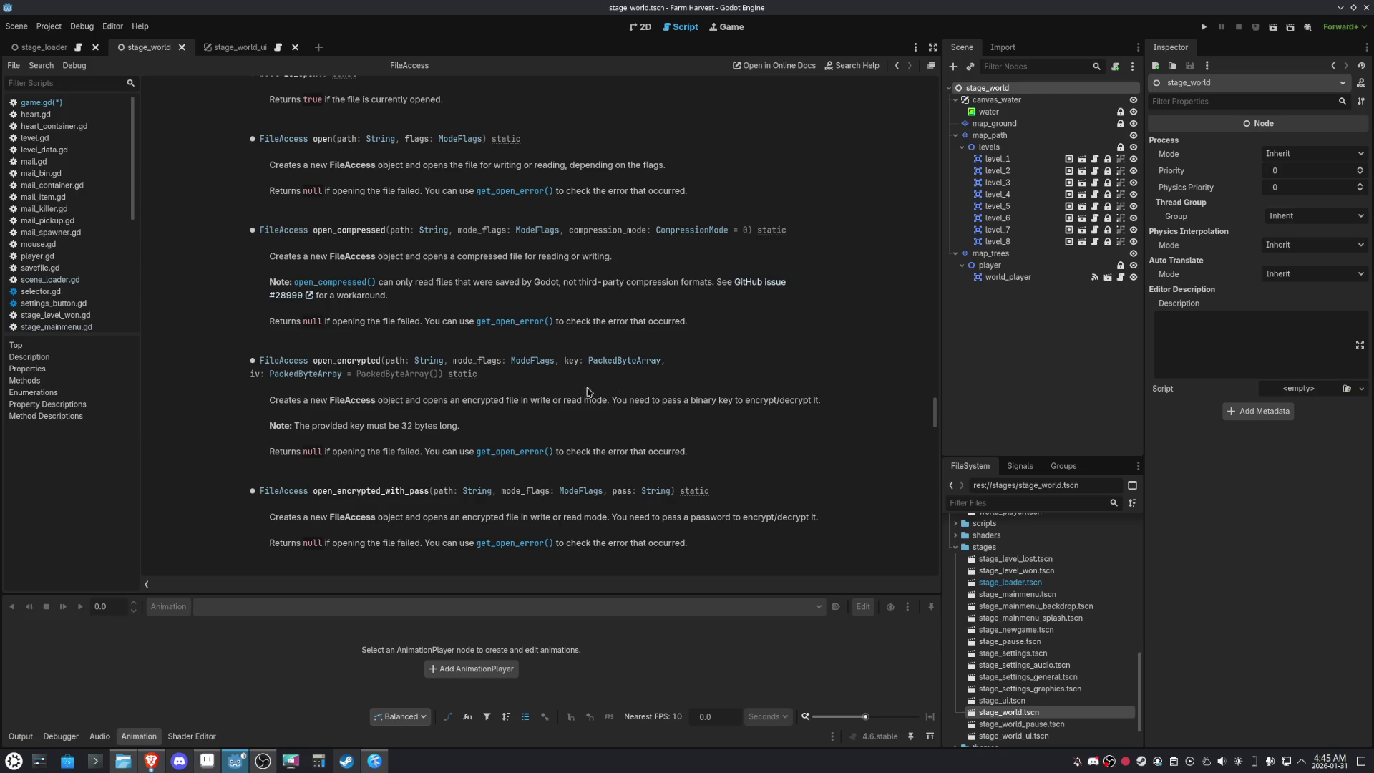
pyautogui.click(627, 362)
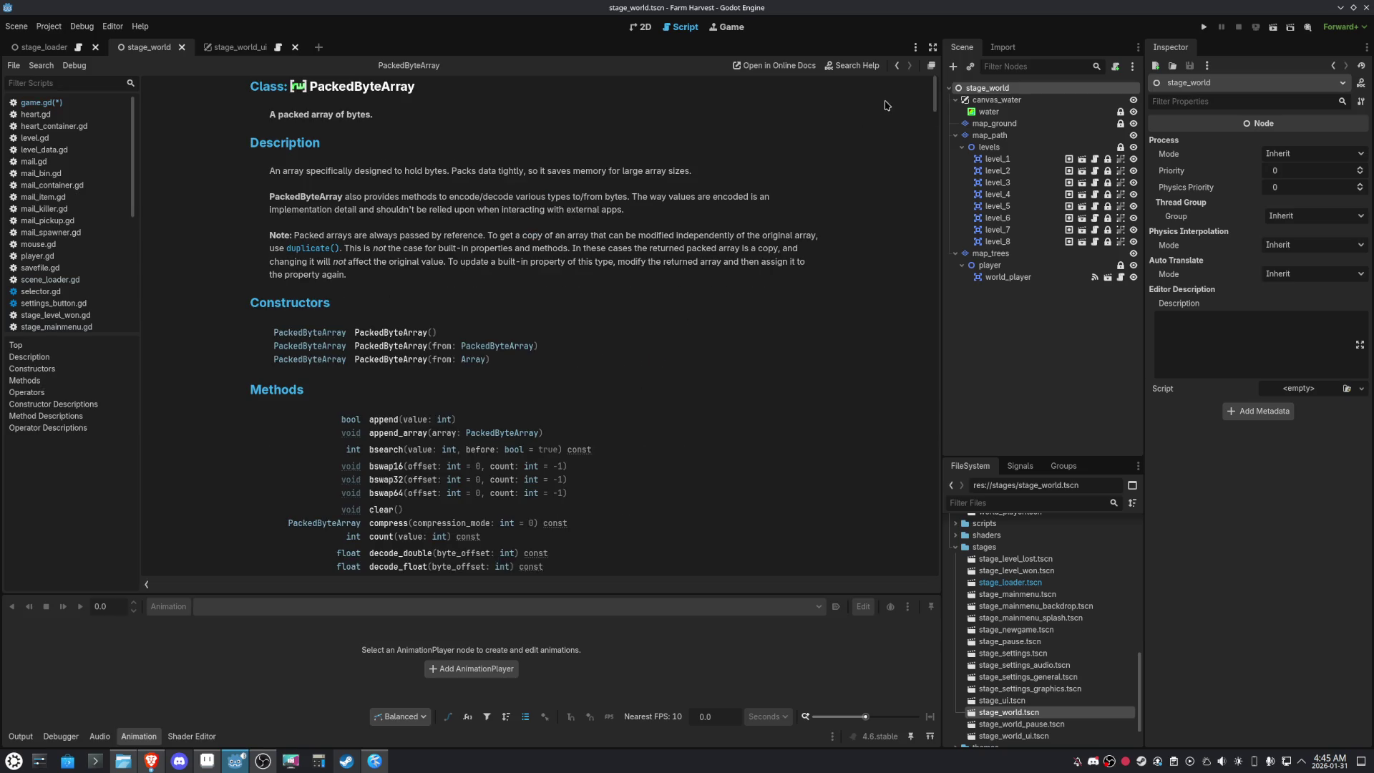
# Return to the FileAccess reference and read up through its method descriptions to big_endian and close()
pyautogui.click(897, 65)
pyautogui.scroll(2, 632, 398)
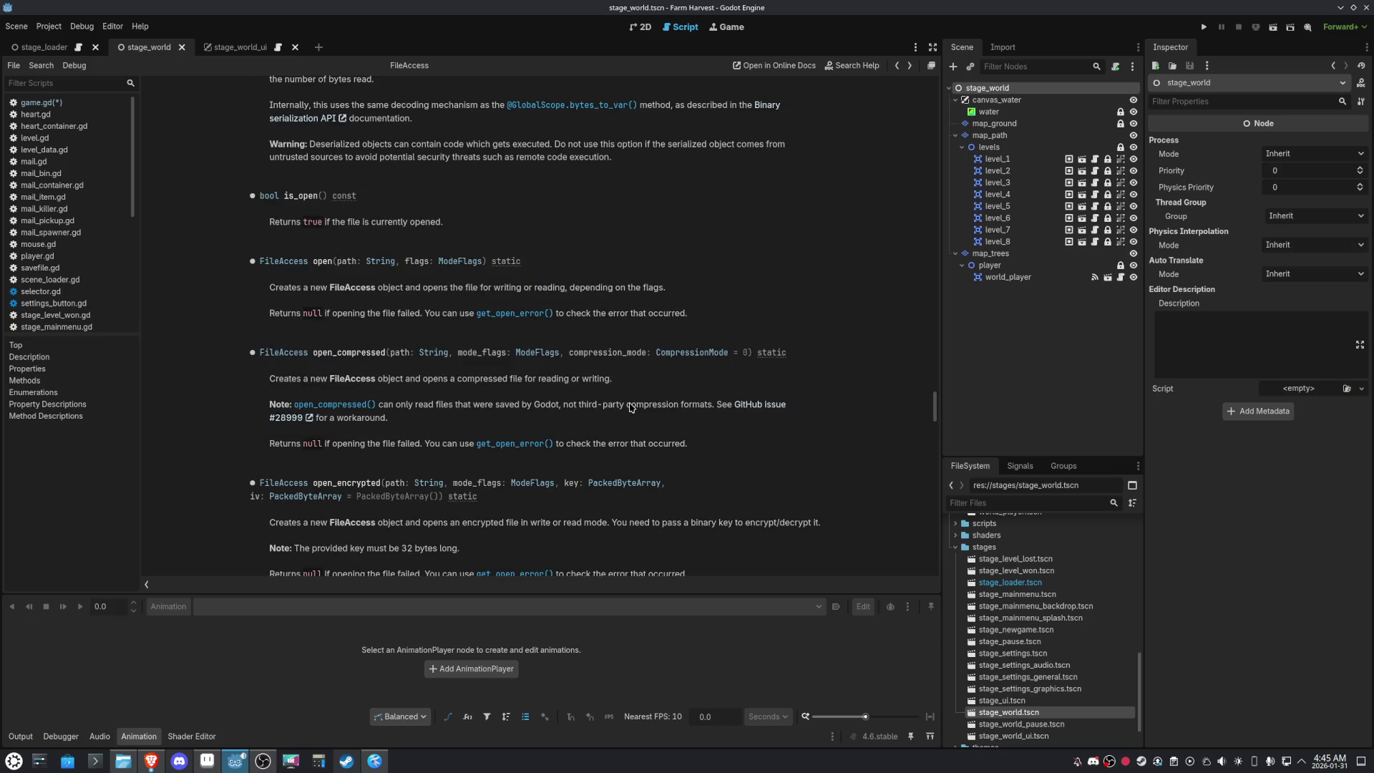
pyautogui.scroll(2, 632, 408)
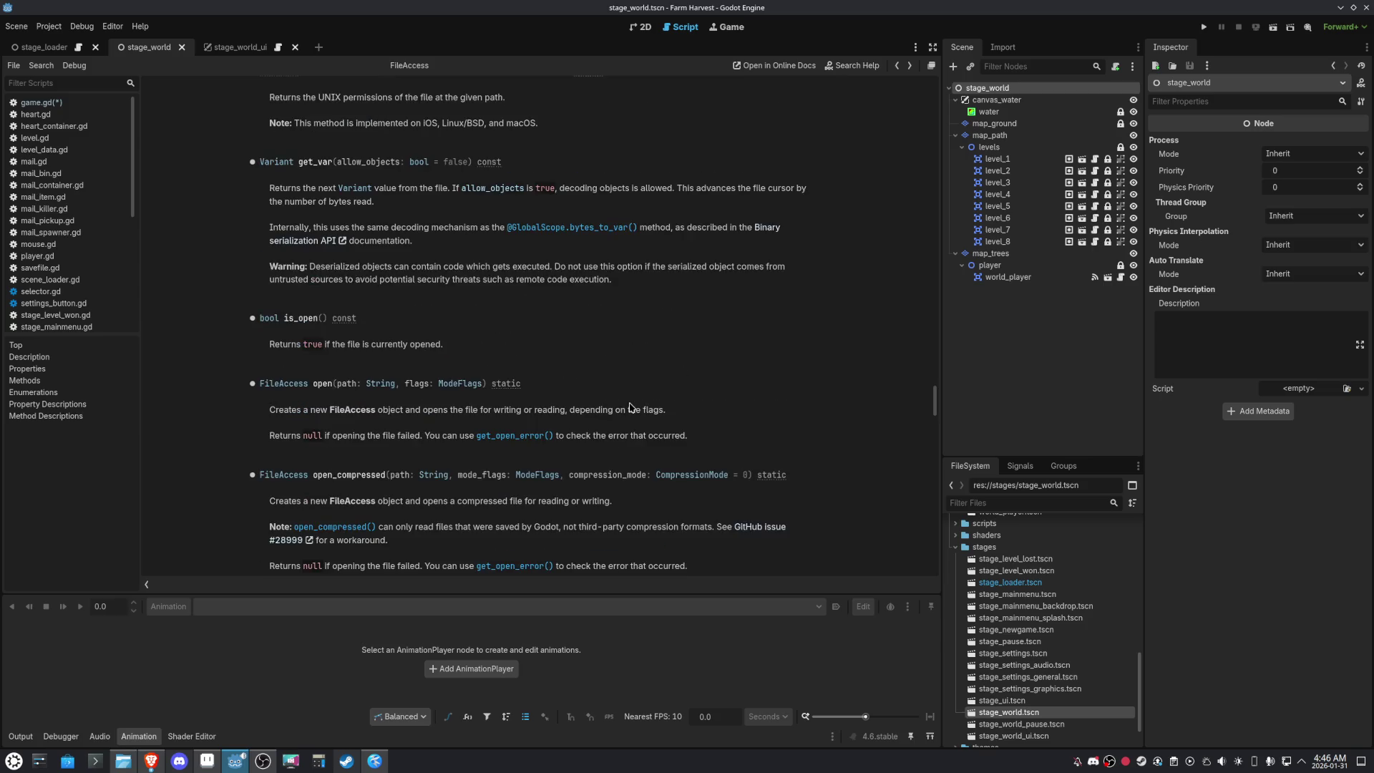
pyautogui.scroll(1, 632, 408)
pyautogui.scroll(2, 631, 408)
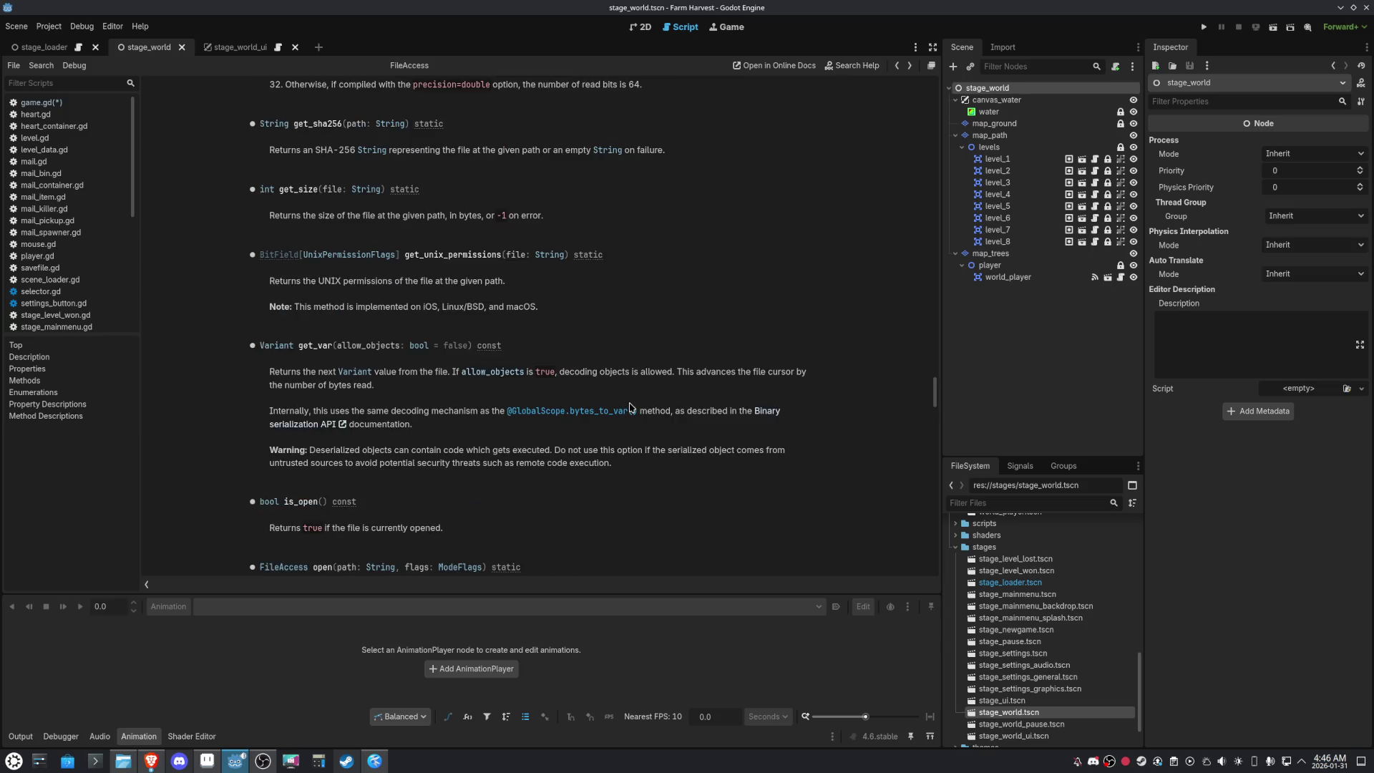
pyautogui.scroll(2, 630, 407)
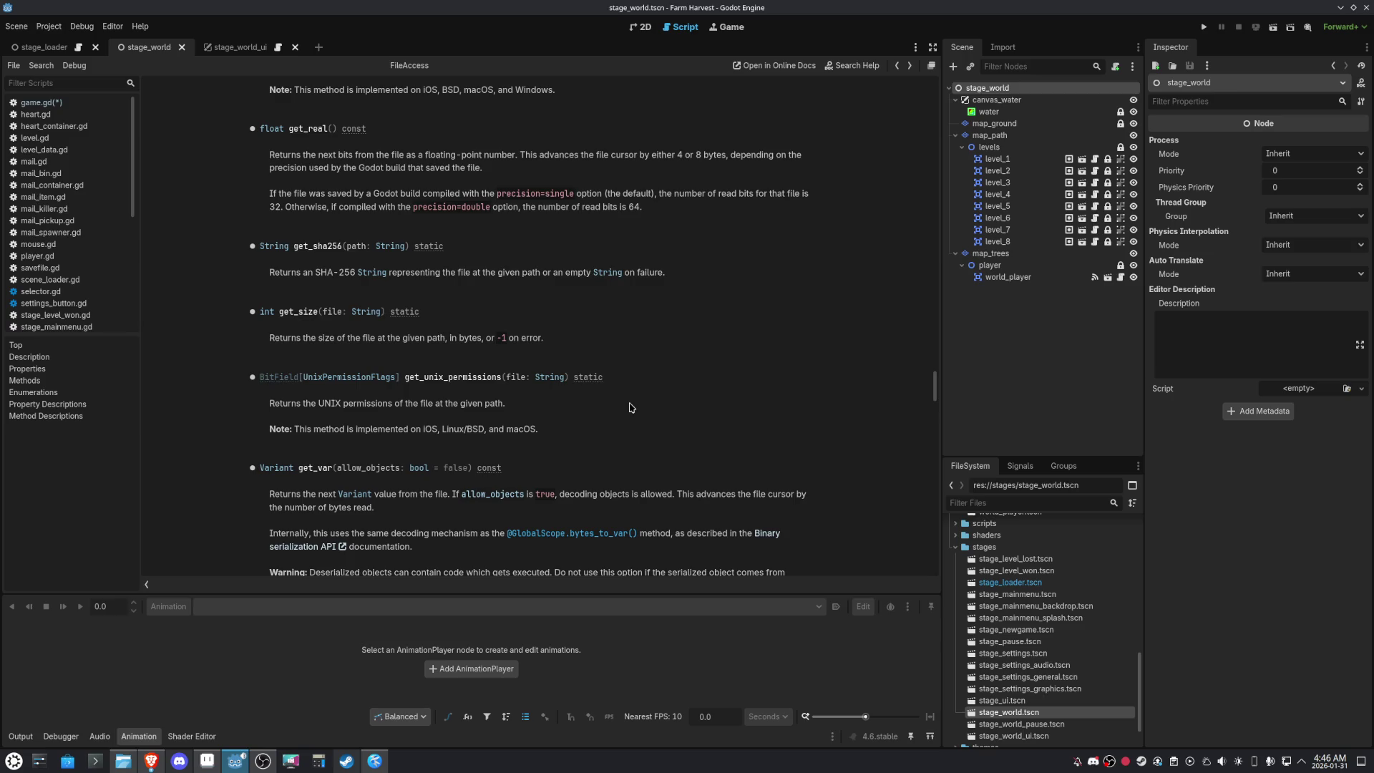
pyautogui.scroll(2, 632, 408)
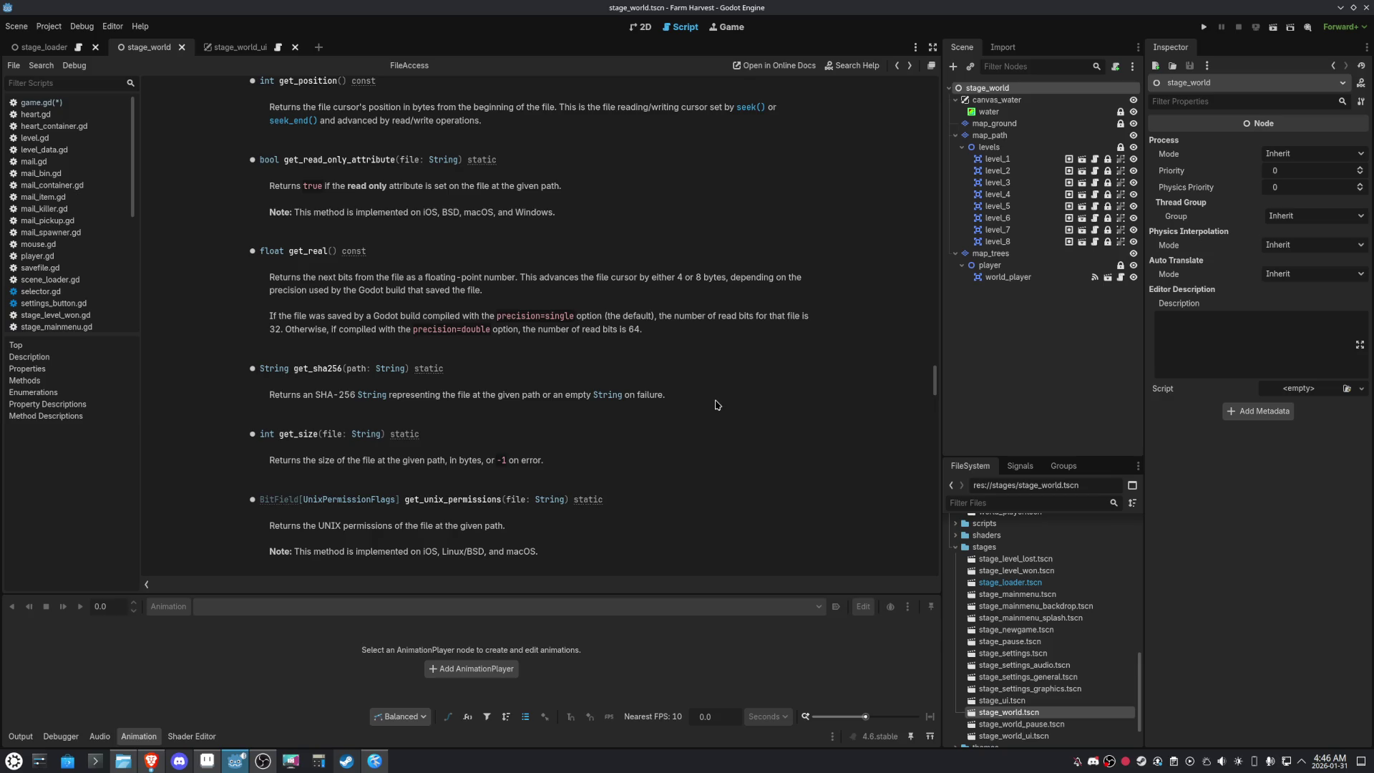
pyautogui.scroll(3, 730, 410)
pyautogui.scroll(4, 731, 410)
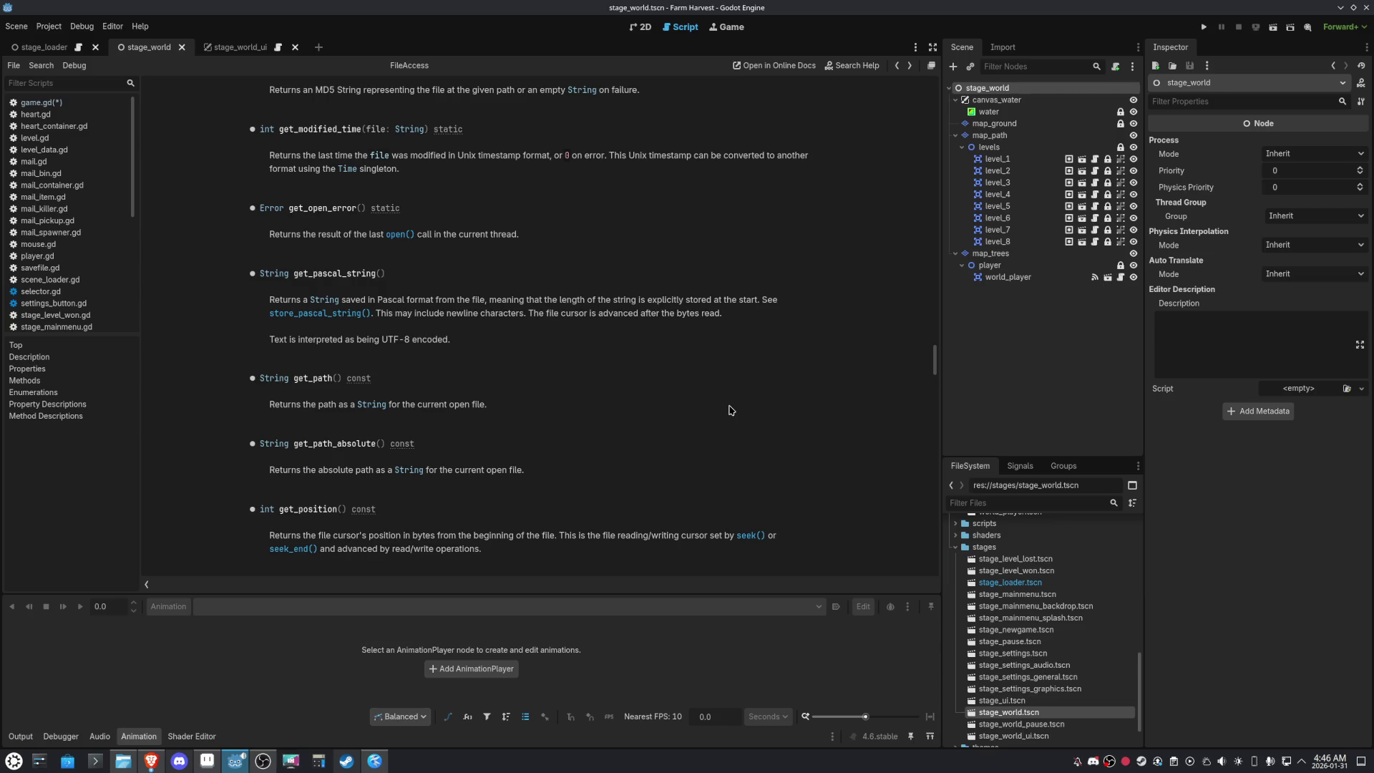
pyautogui.scroll(5, 609, 358)
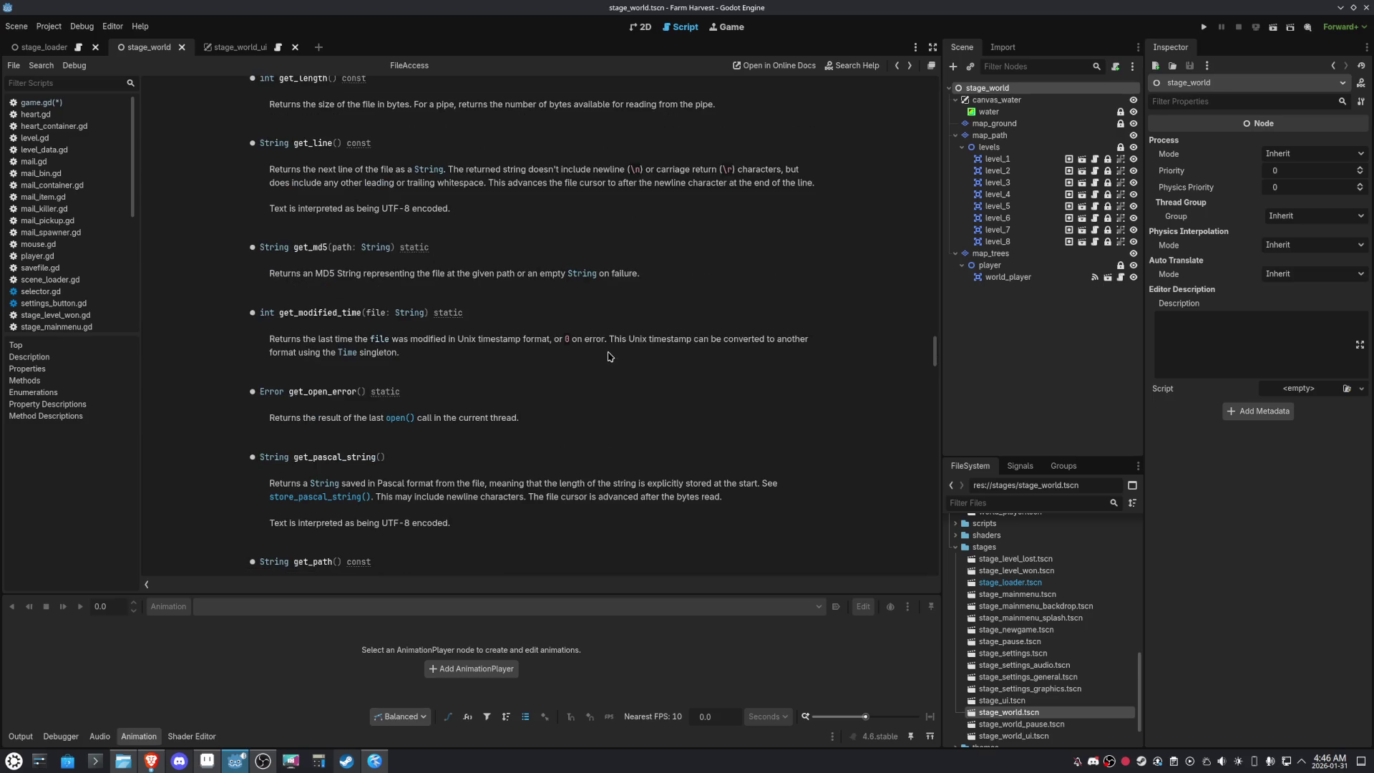
pyautogui.scroll(2, 609, 356)
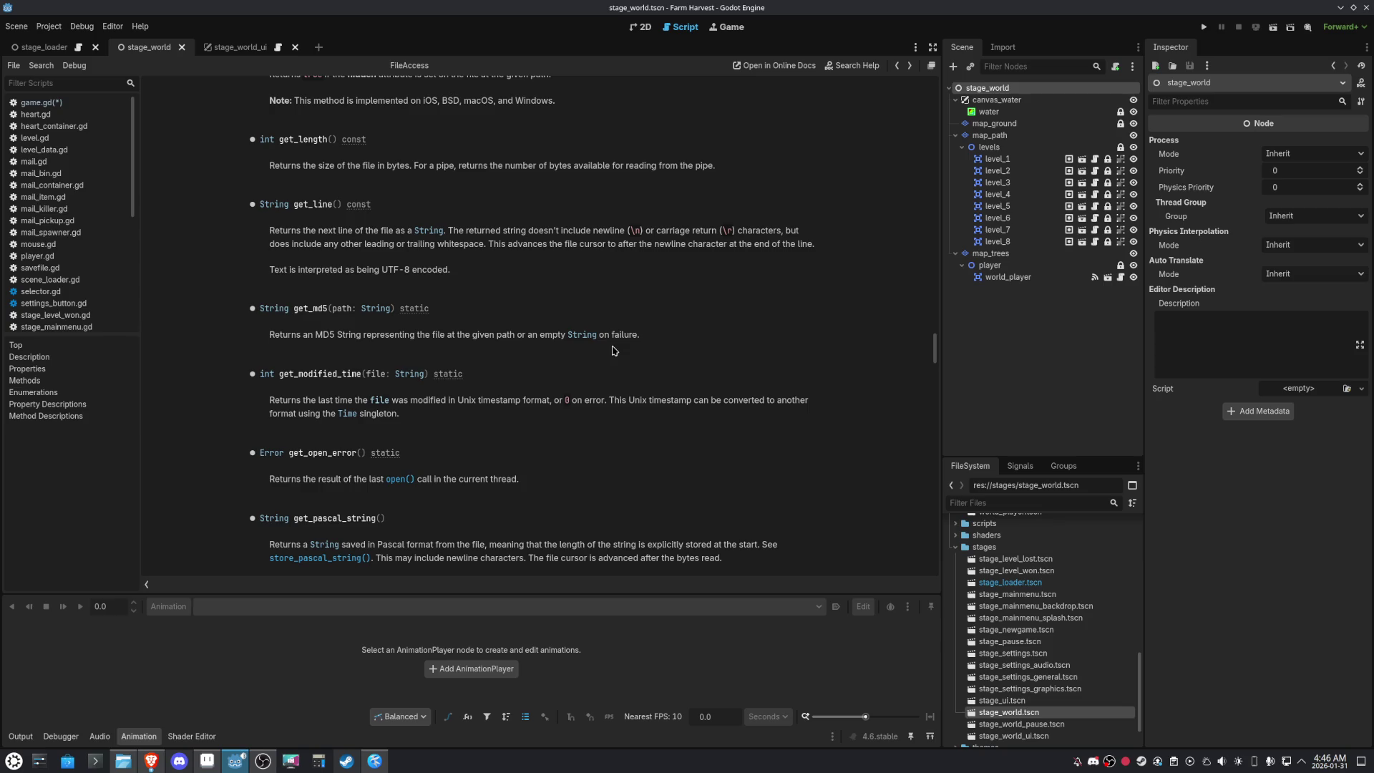
pyautogui.scroll(4, 613, 351)
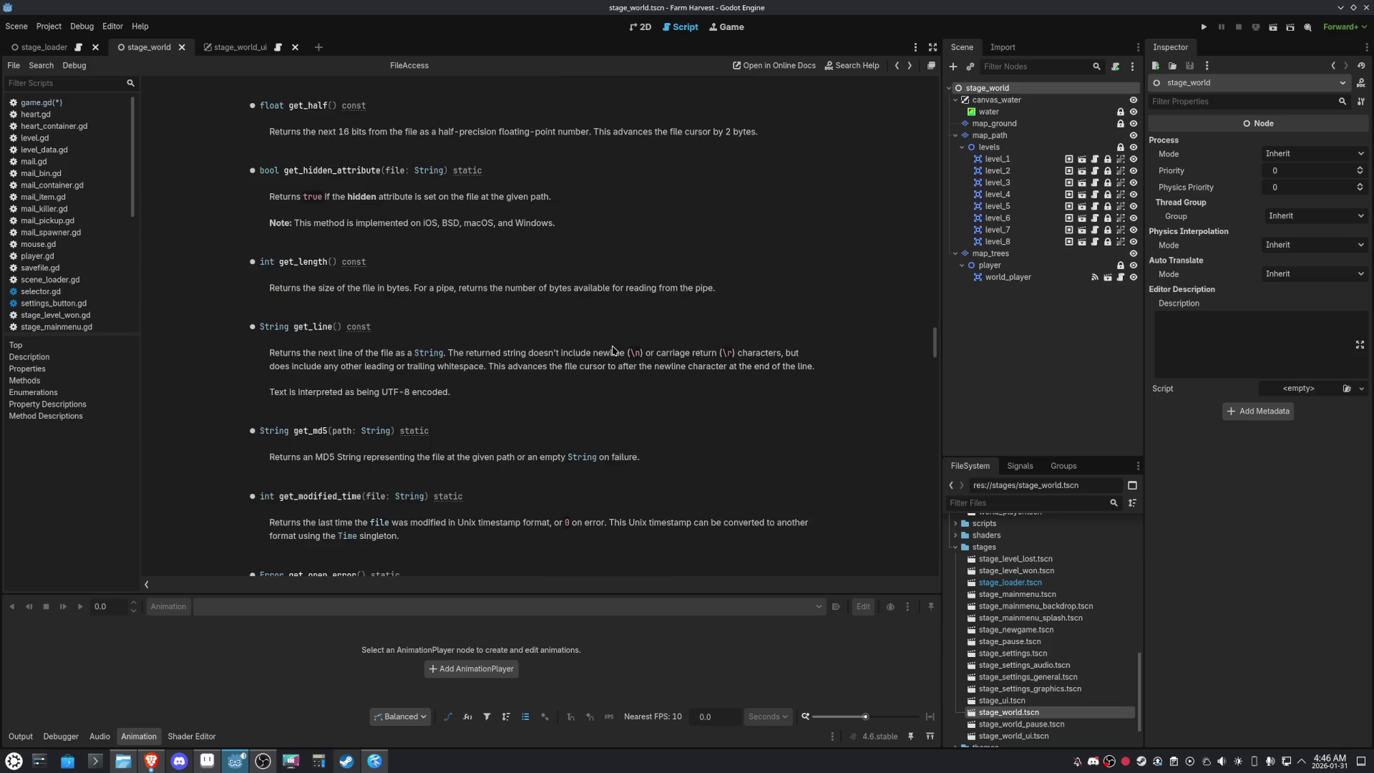
pyautogui.scroll(2, 590, 342)
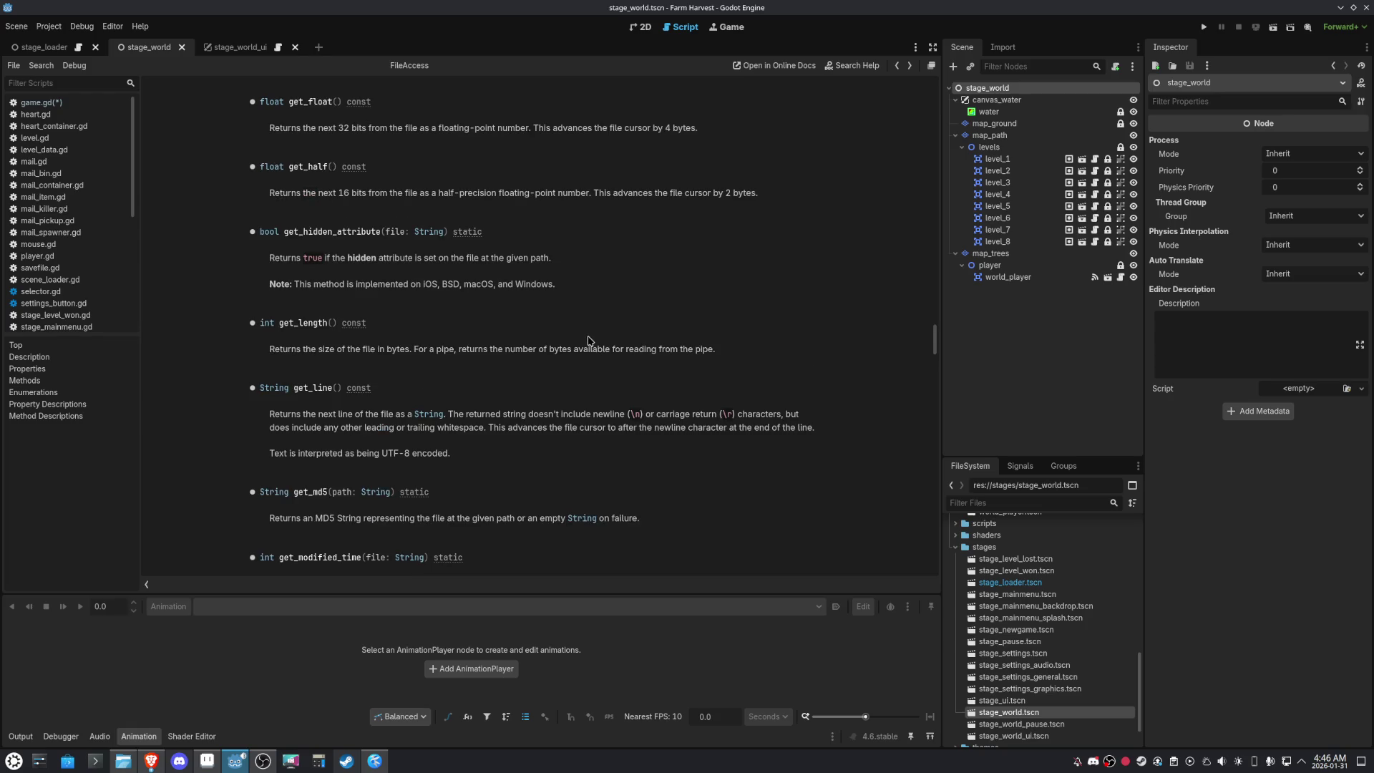
pyautogui.scroll(4, 589, 342)
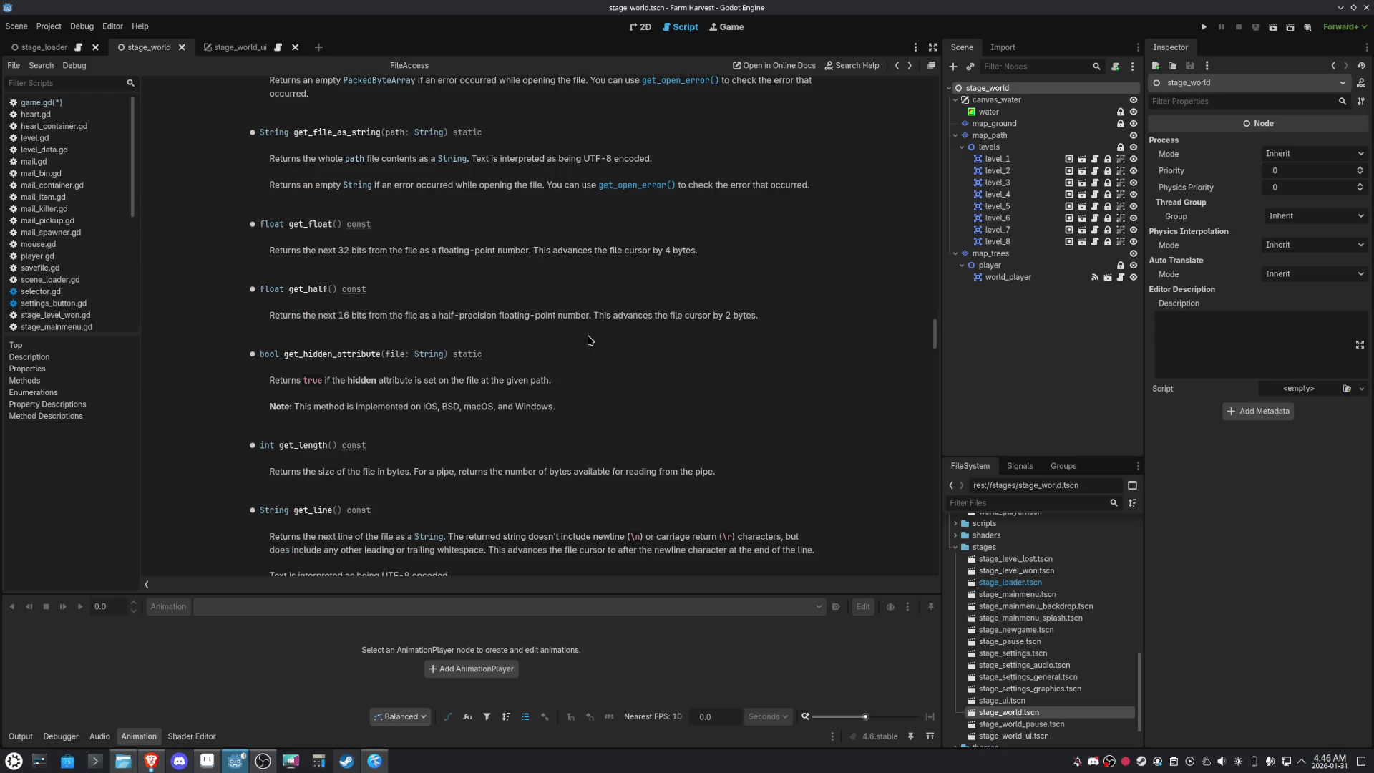
pyautogui.scroll(20, 590, 340)
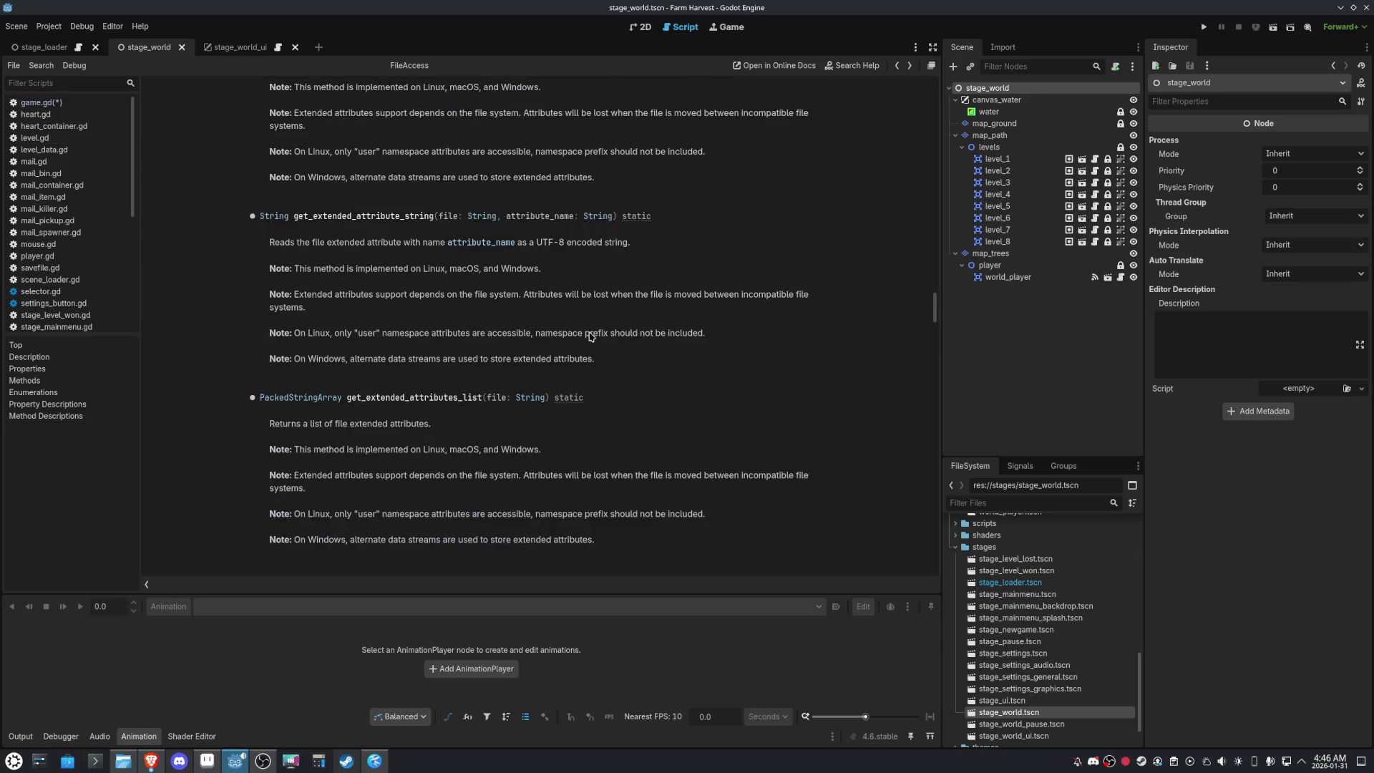
pyautogui.scroll(6, 592, 331)
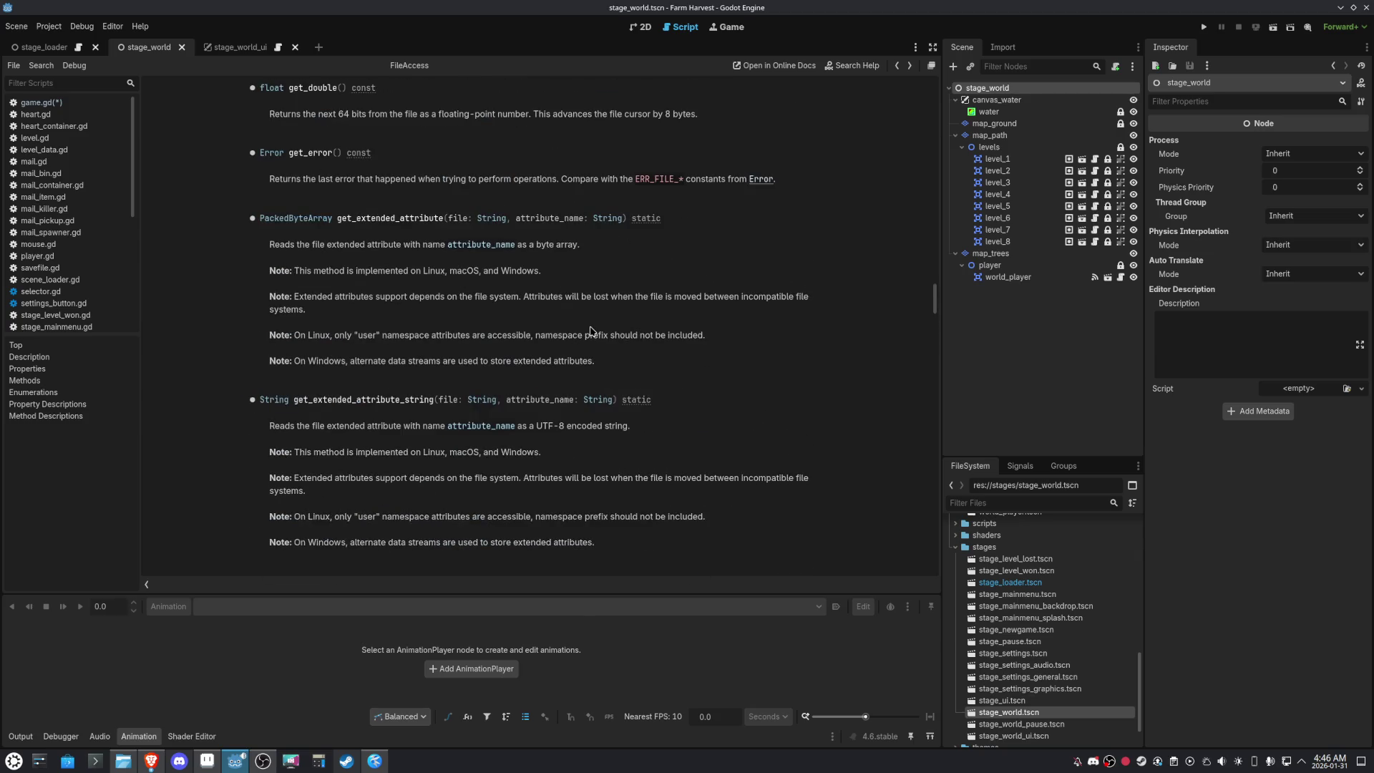
pyautogui.scroll(6, 591, 332)
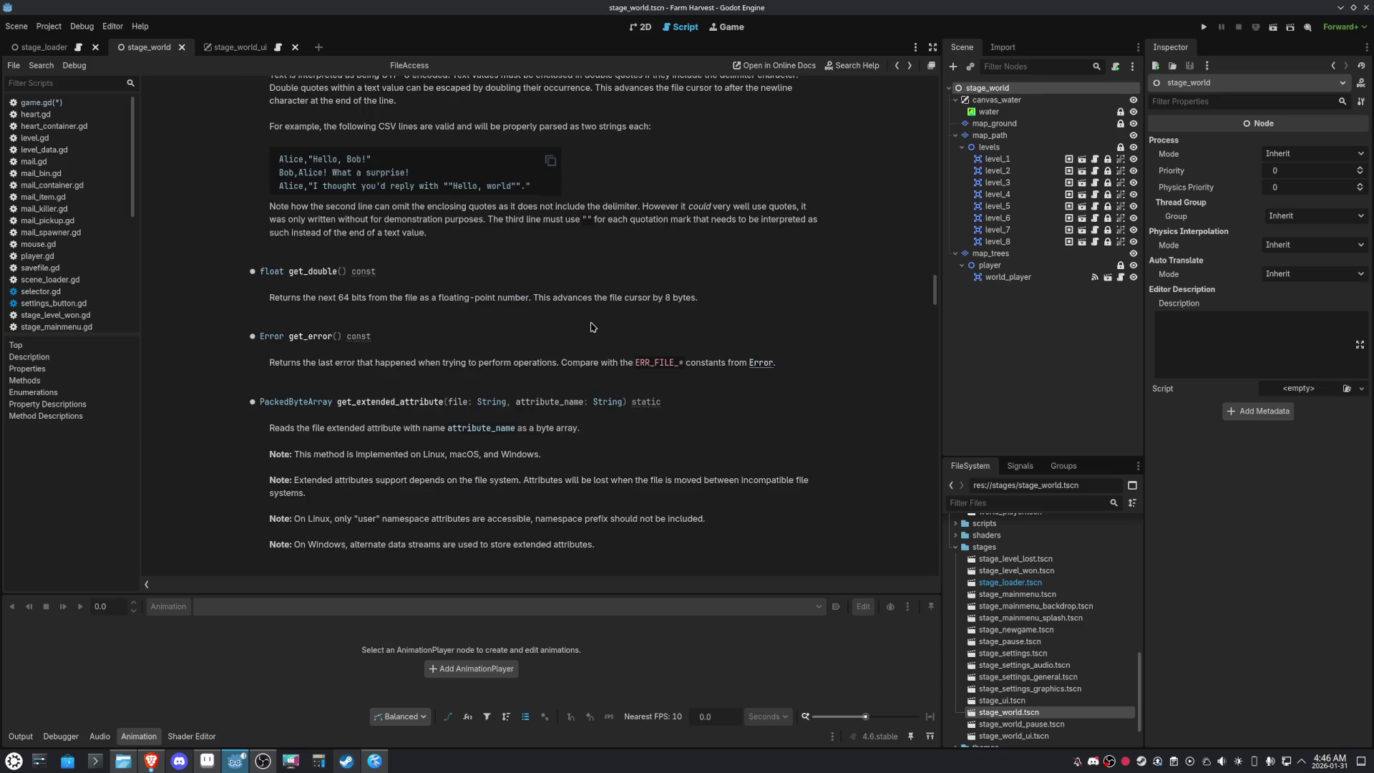
pyautogui.scroll(4, 591, 327)
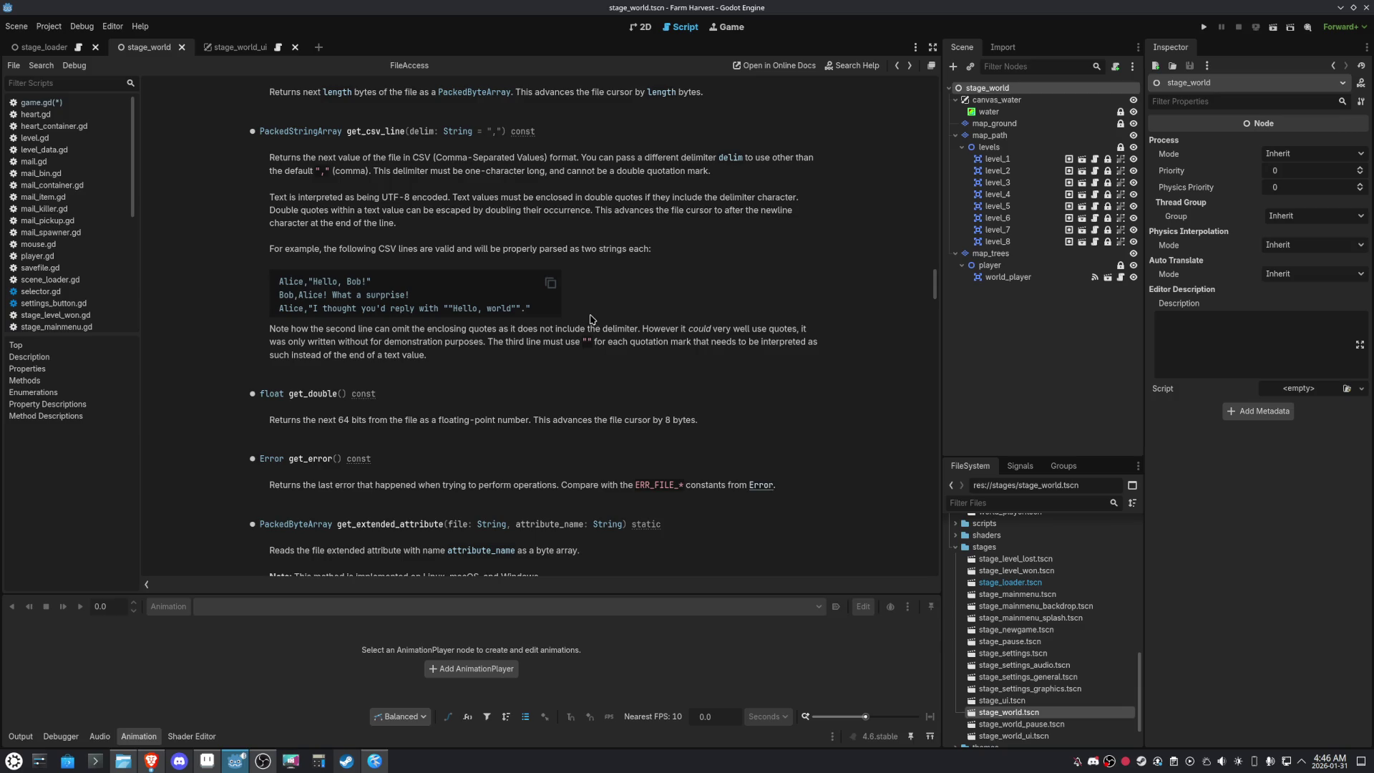
pyautogui.scroll(6, 581, 356)
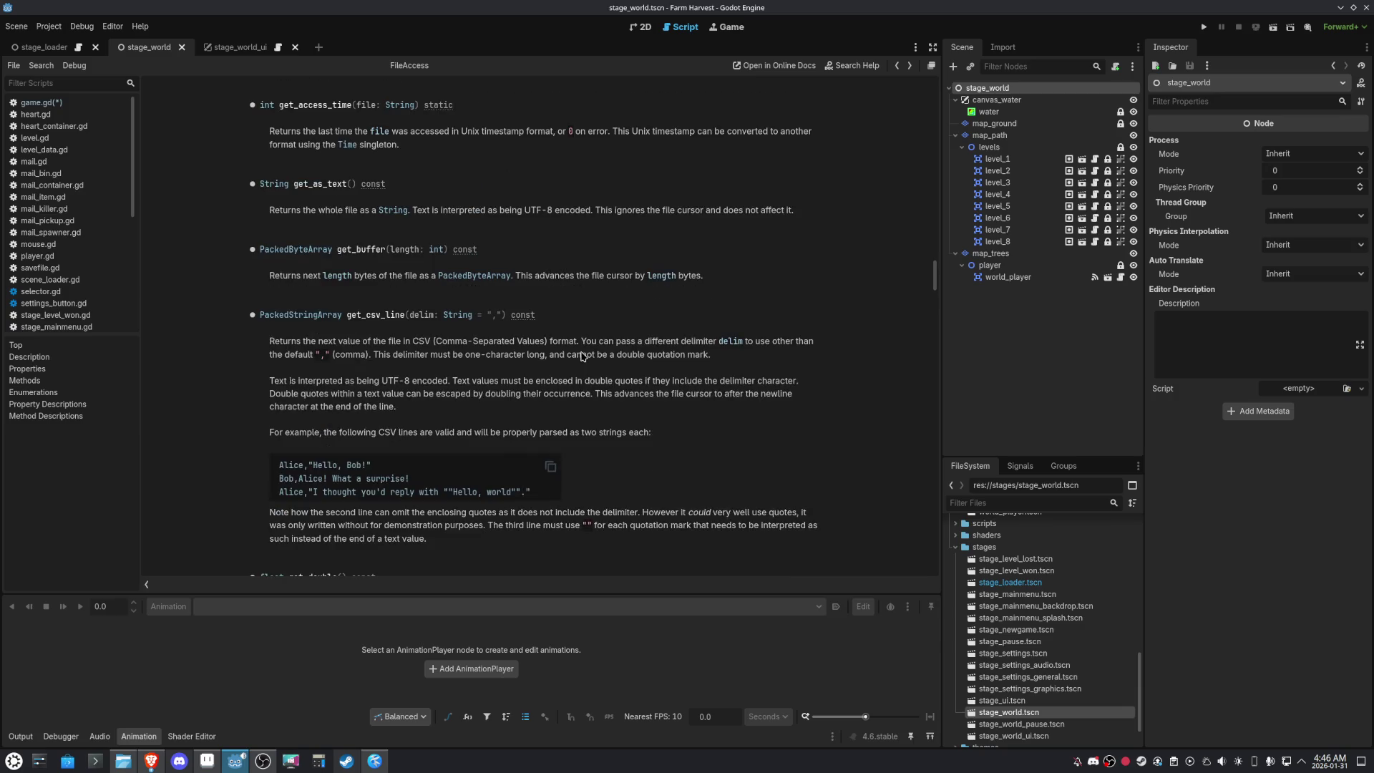
pyautogui.scroll(4, 582, 356)
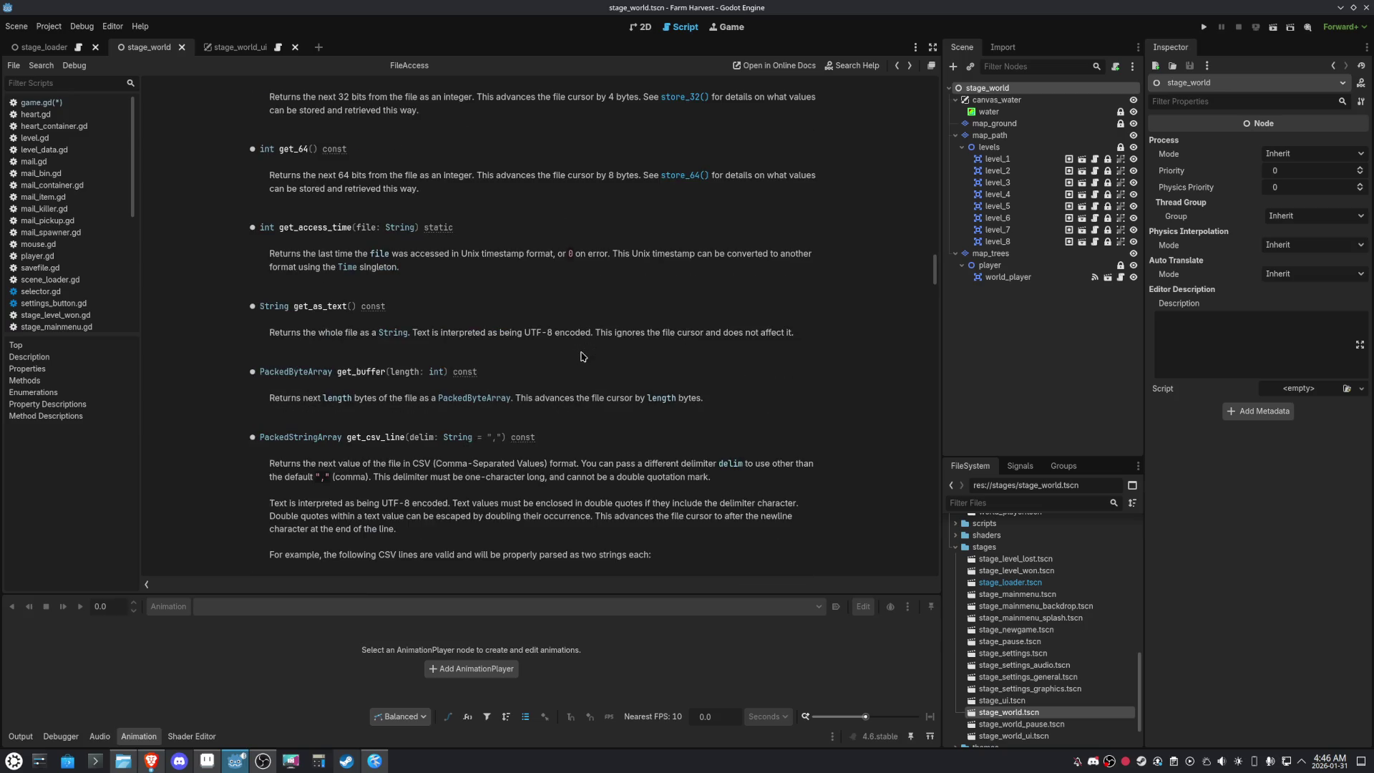
pyautogui.scroll(2, 581, 356)
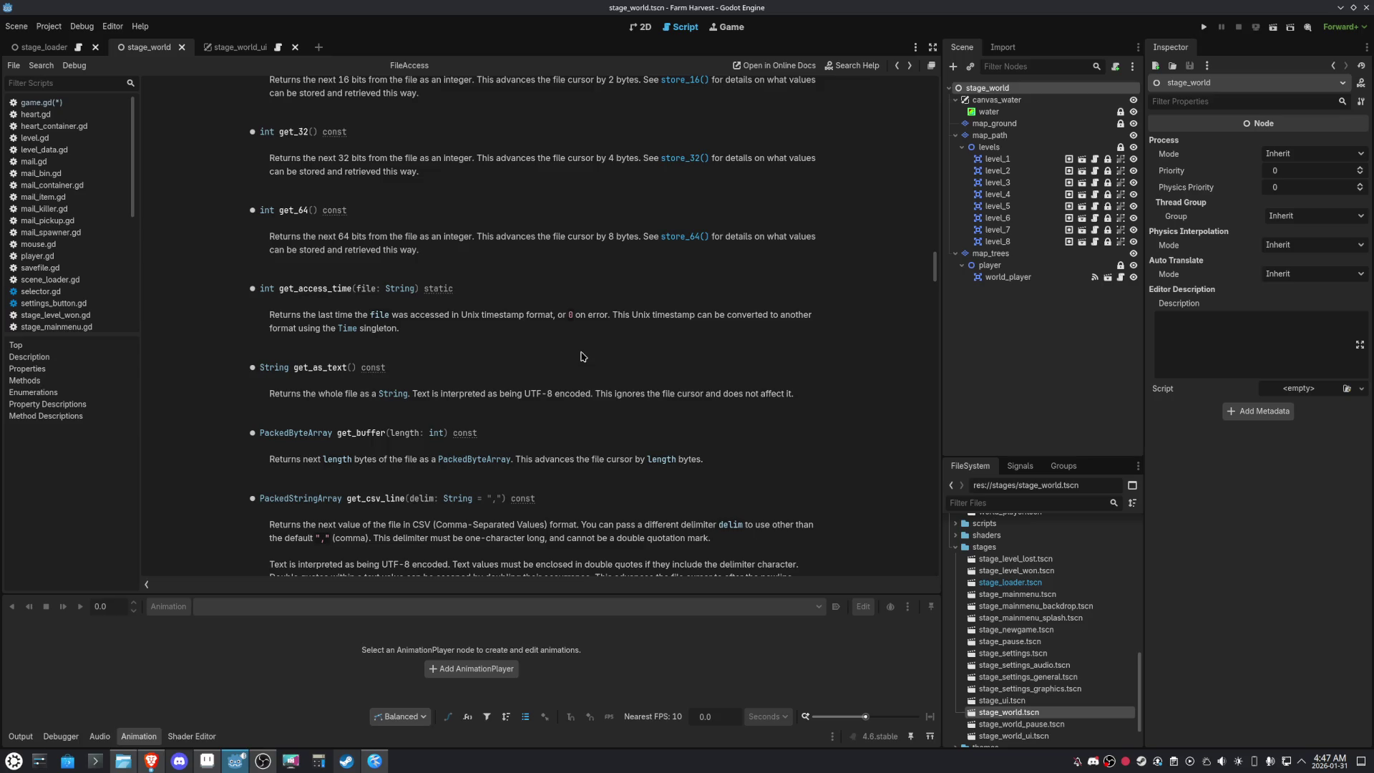
pyautogui.scroll(2, 583, 356)
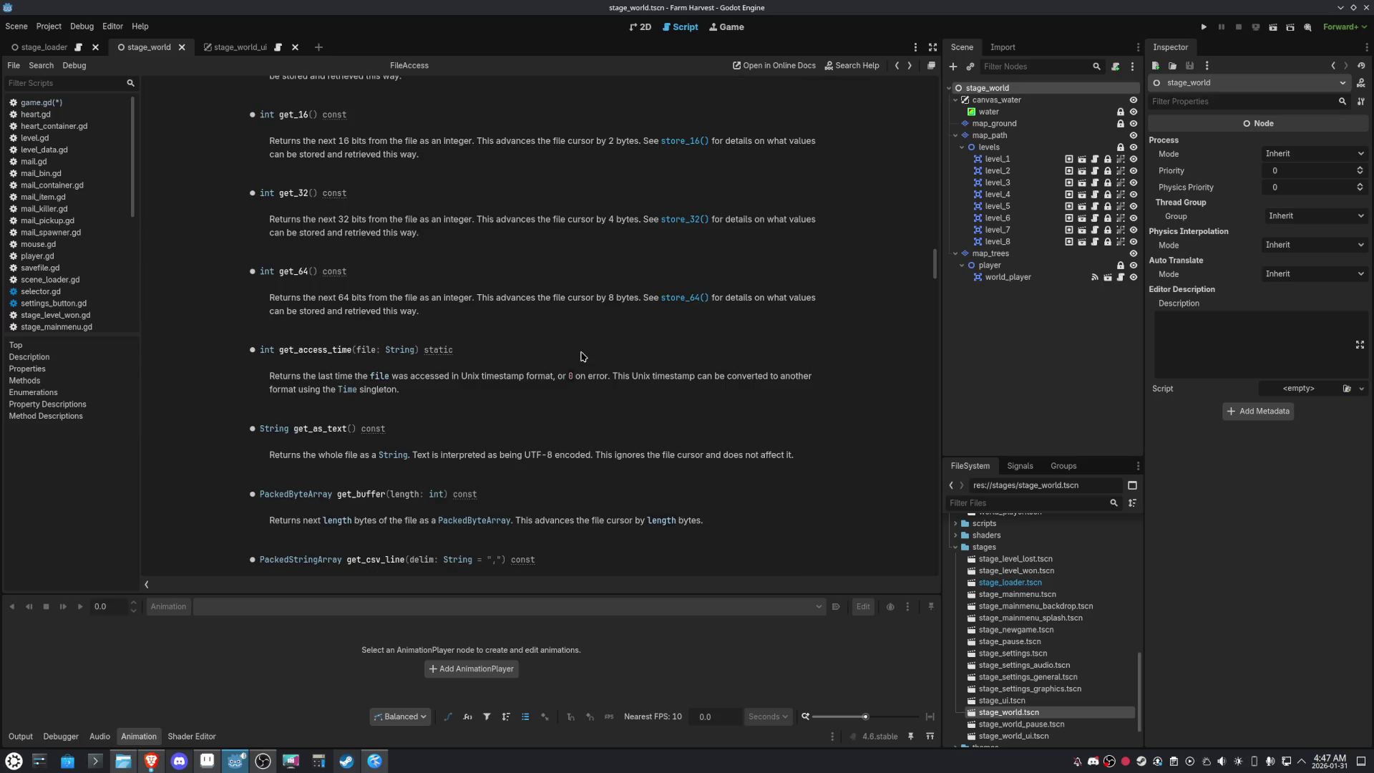
pyautogui.scroll(2, 584, 355)
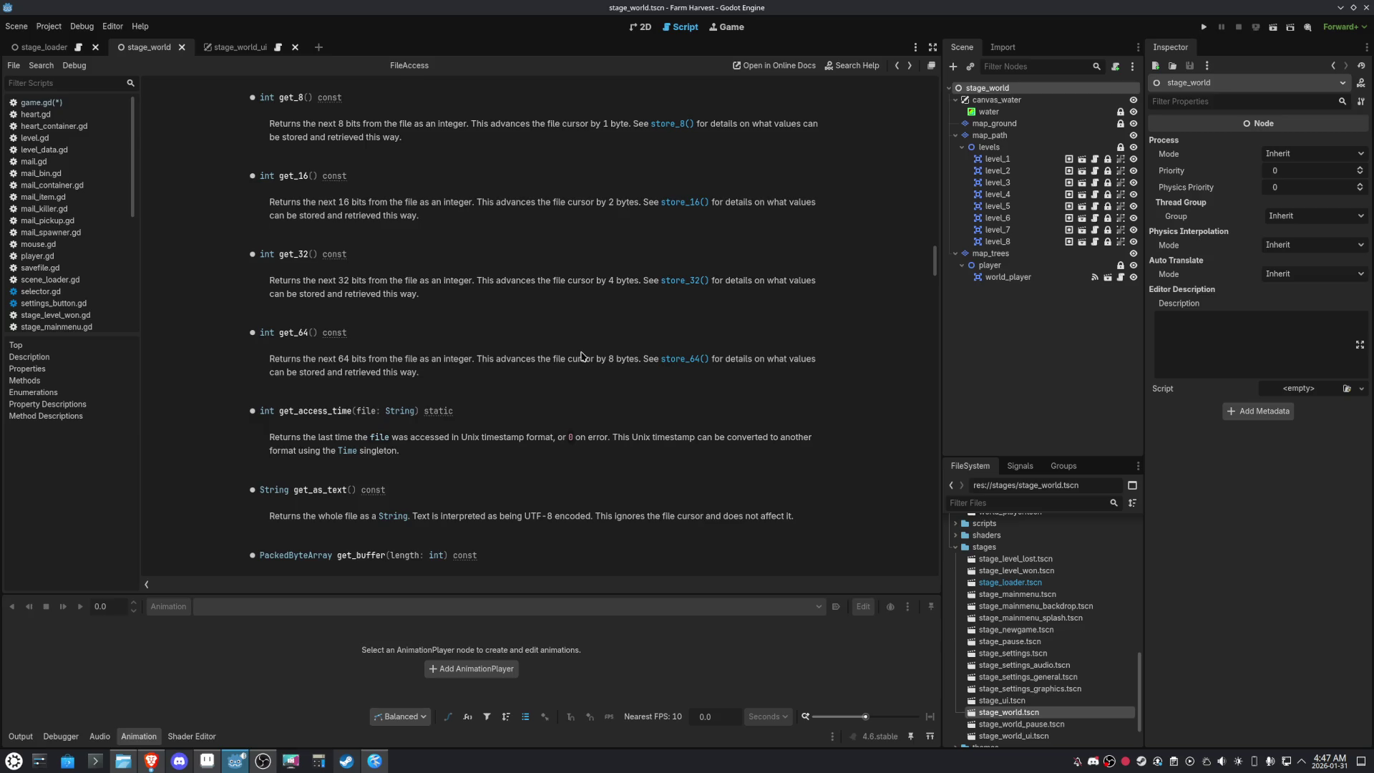
pyautogui.scroll(8, 584, 356)
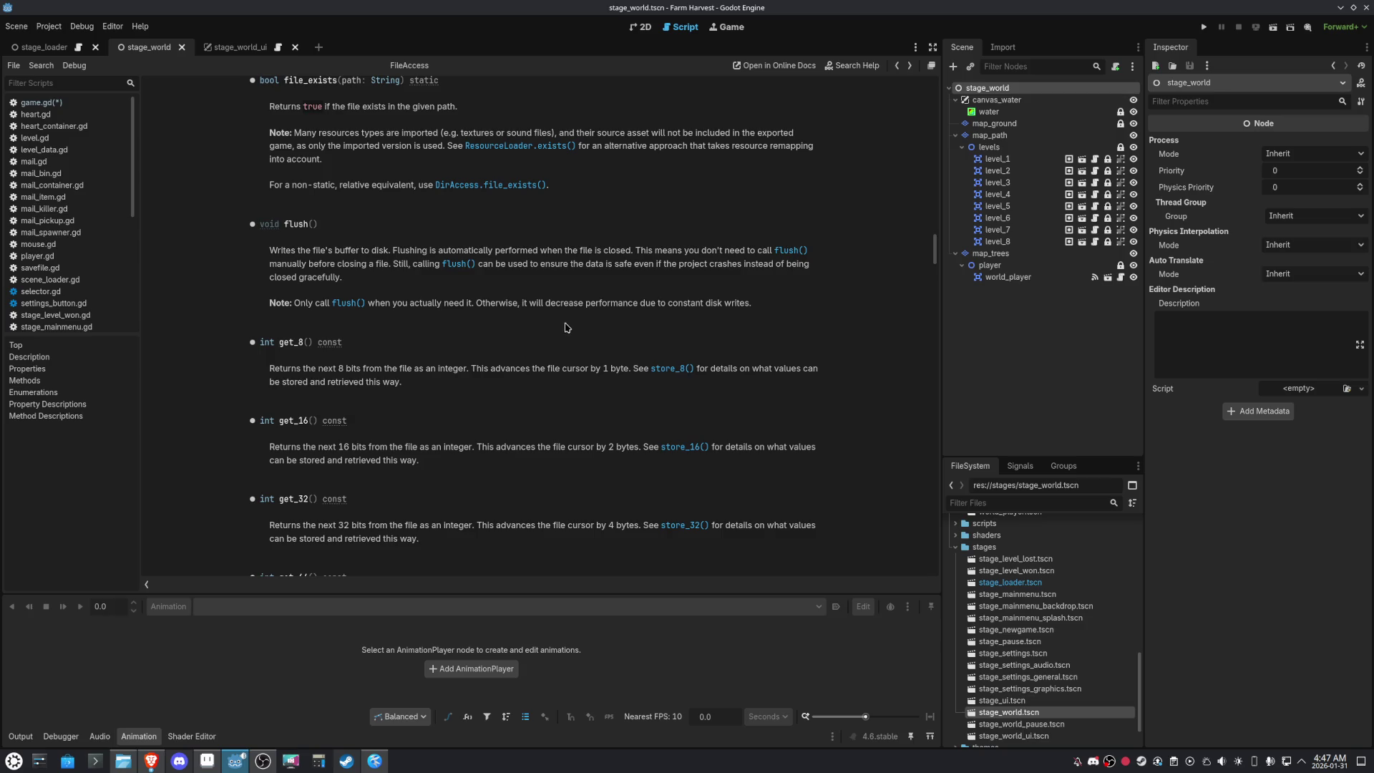
pyautogui.scroll(3, 566, 327)
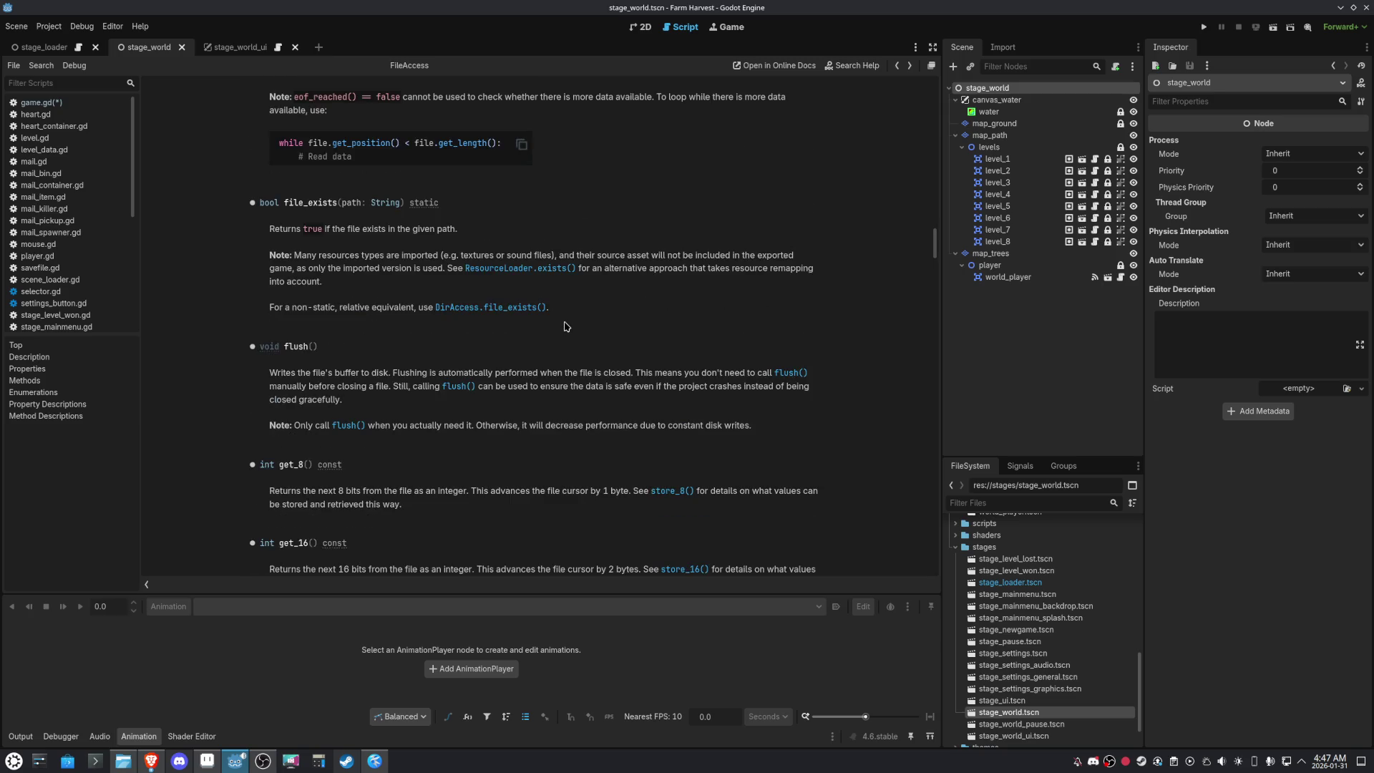
pyautogui.scroll(3, 566, 326)
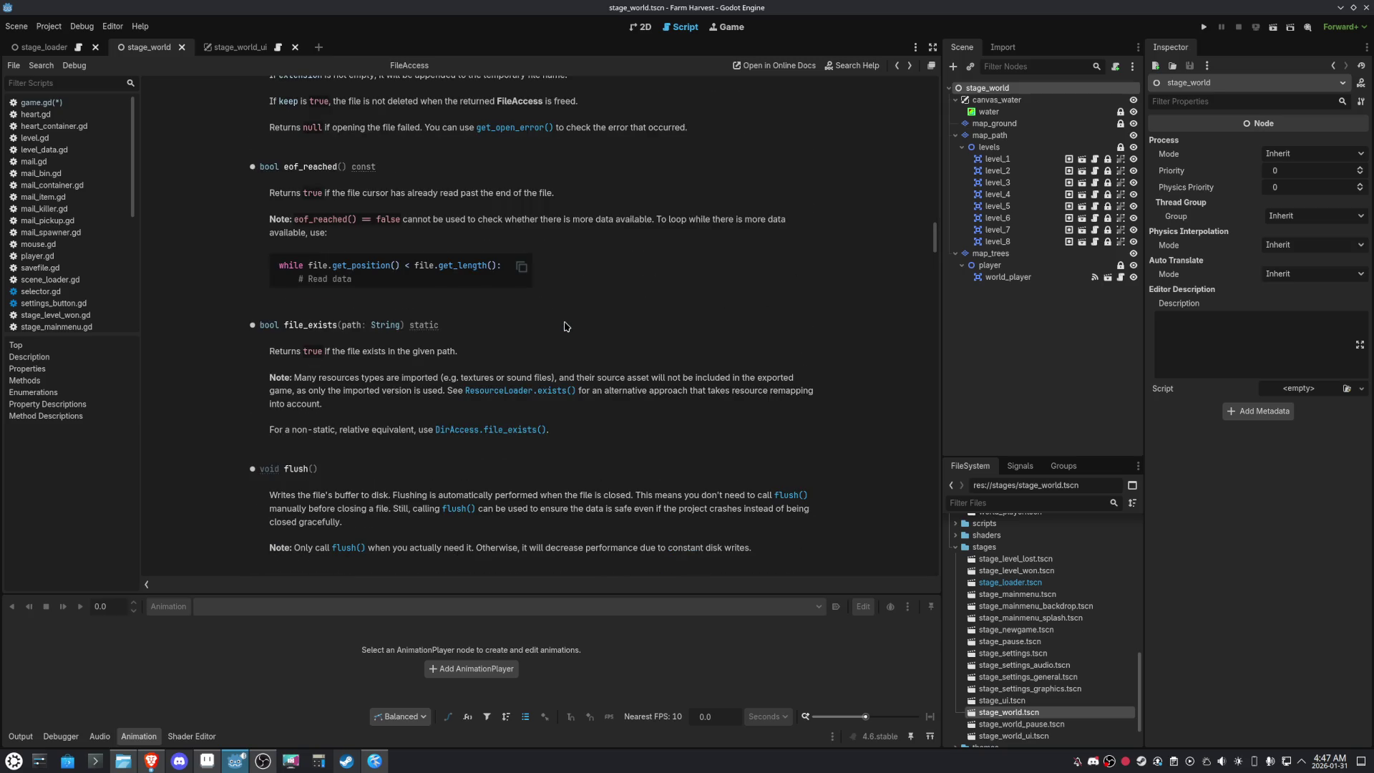
pyautogui.scroll(4, 565, 326)
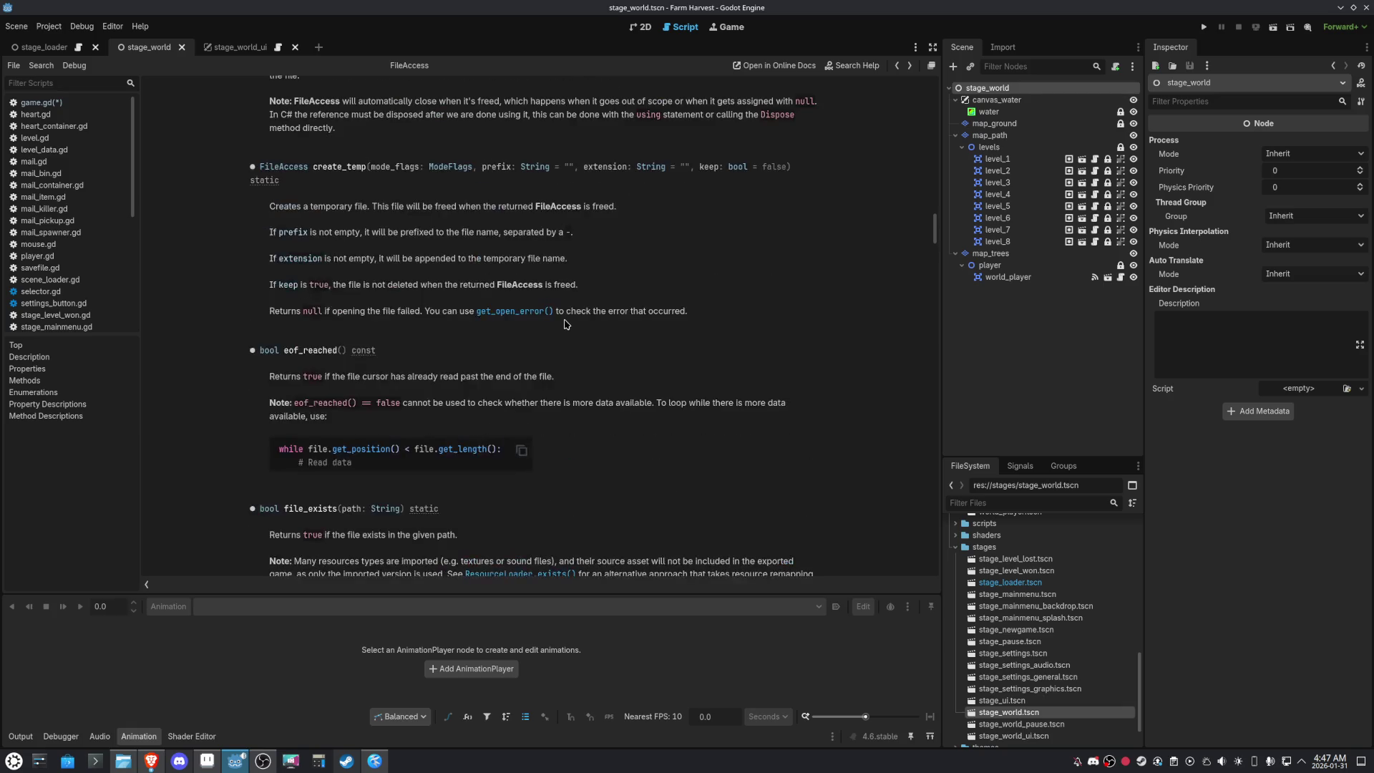
pyautogui.scroll(4, 566, 325)
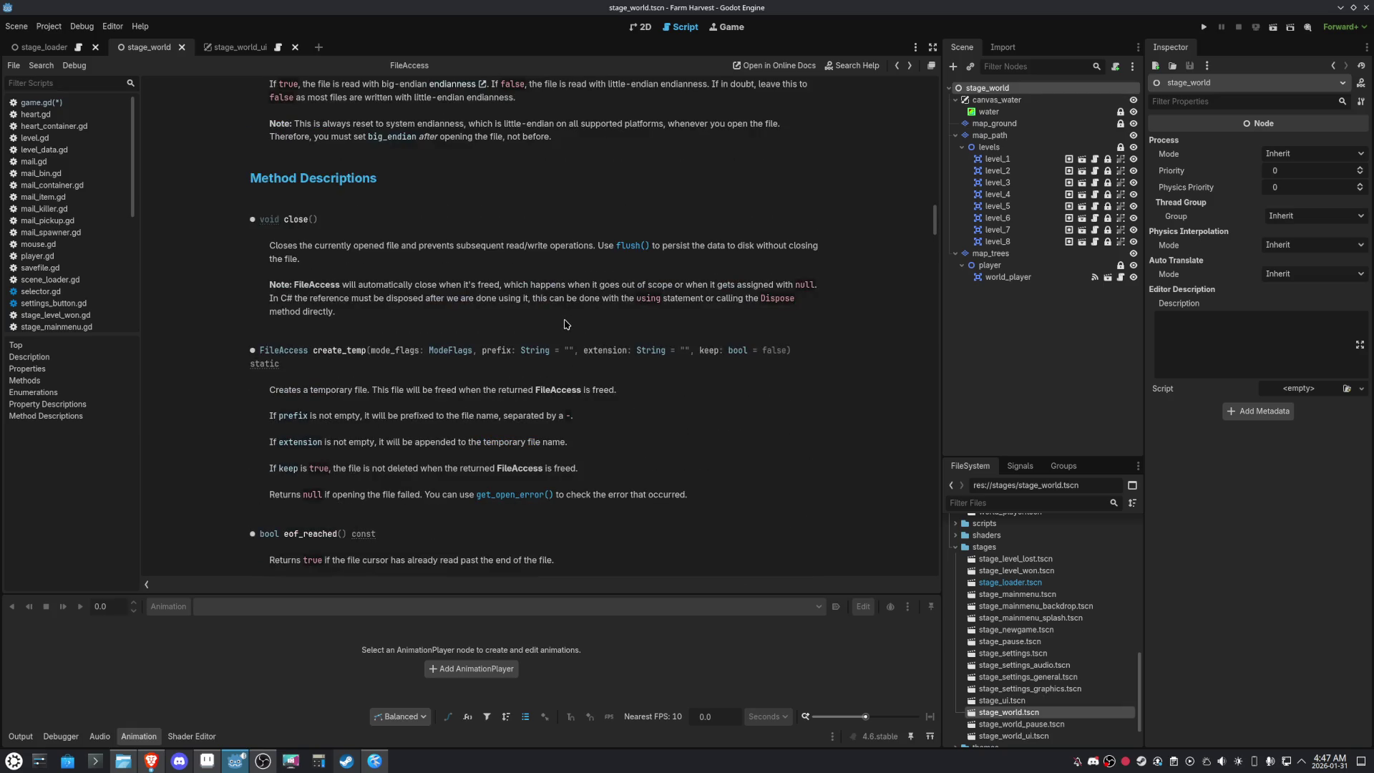
pyautogui.scroll(5, 566, 325)
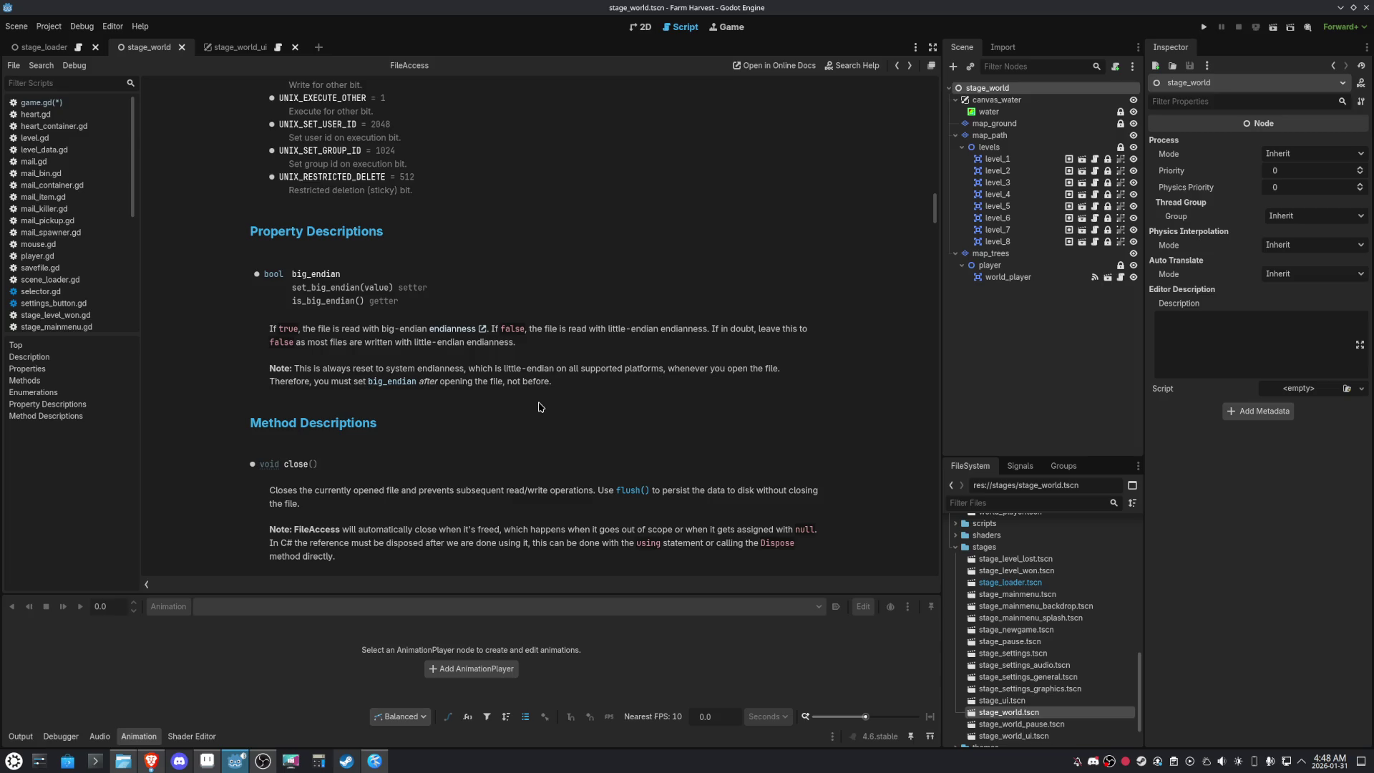
pyautogui.scroll(5, 541, 407)
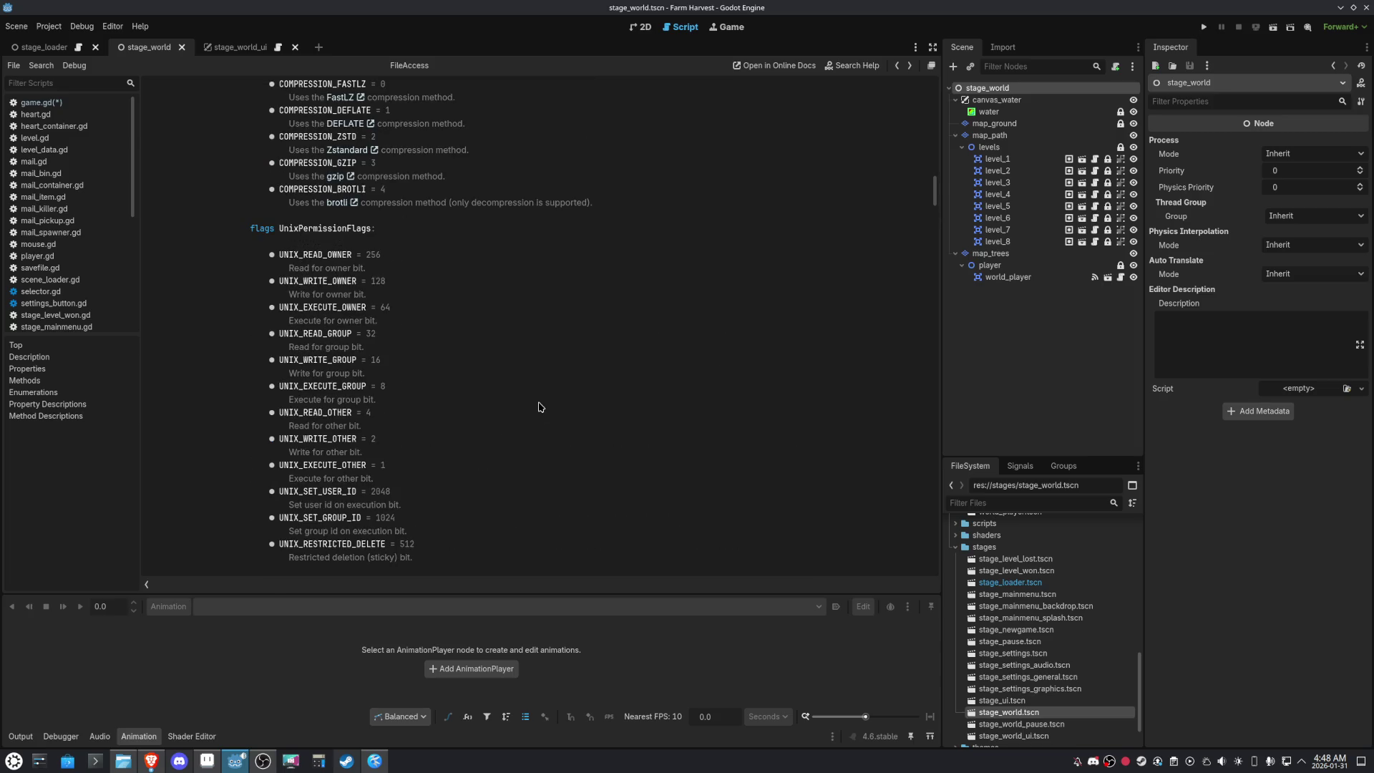
pyautogui.scroll(3, 541, 406)
pyautogui.scroll(-4, 540, 407)
pyautogui.scroll(2, 540, 407)
pyautogui.scroll(3, 540, 407)
pyautogui.scroll(2, 540, 406)
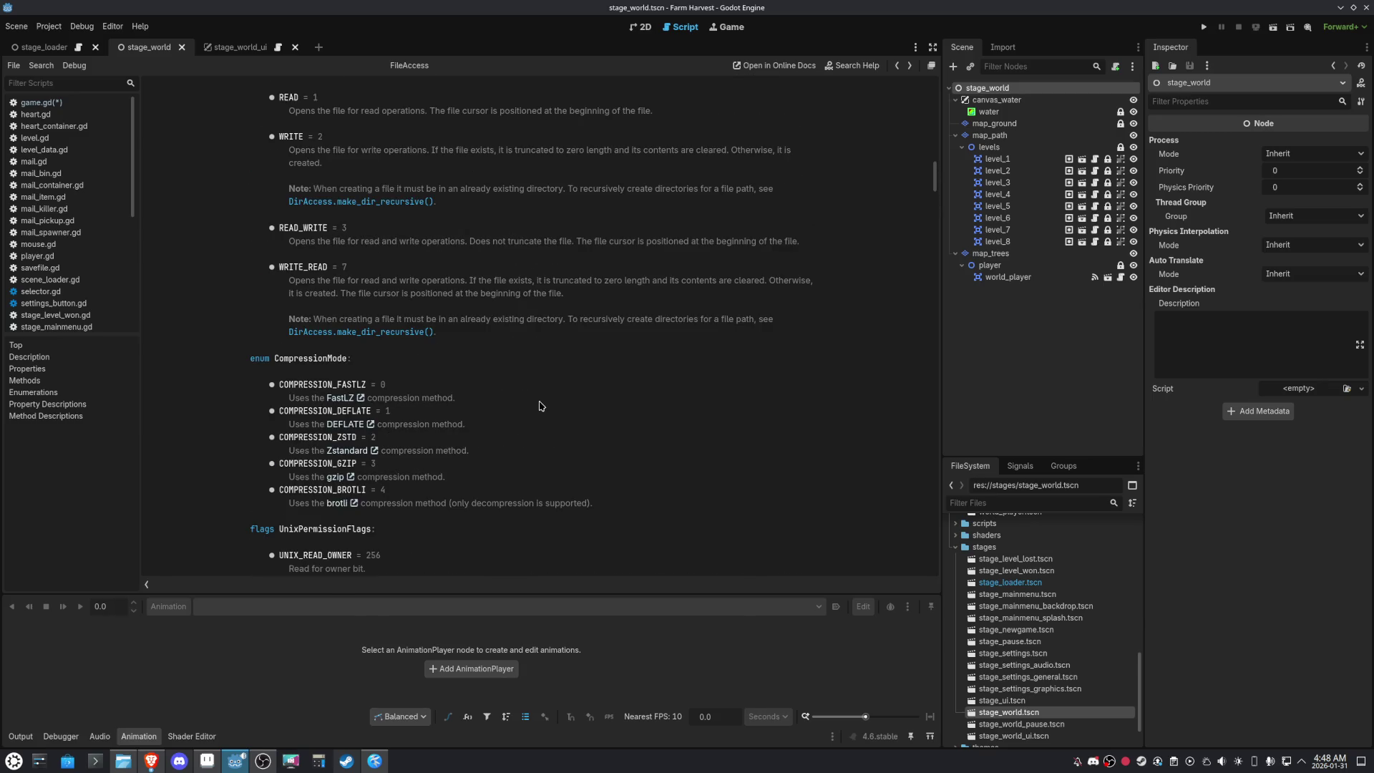
pyautogui.scroll(3, 510, 379)
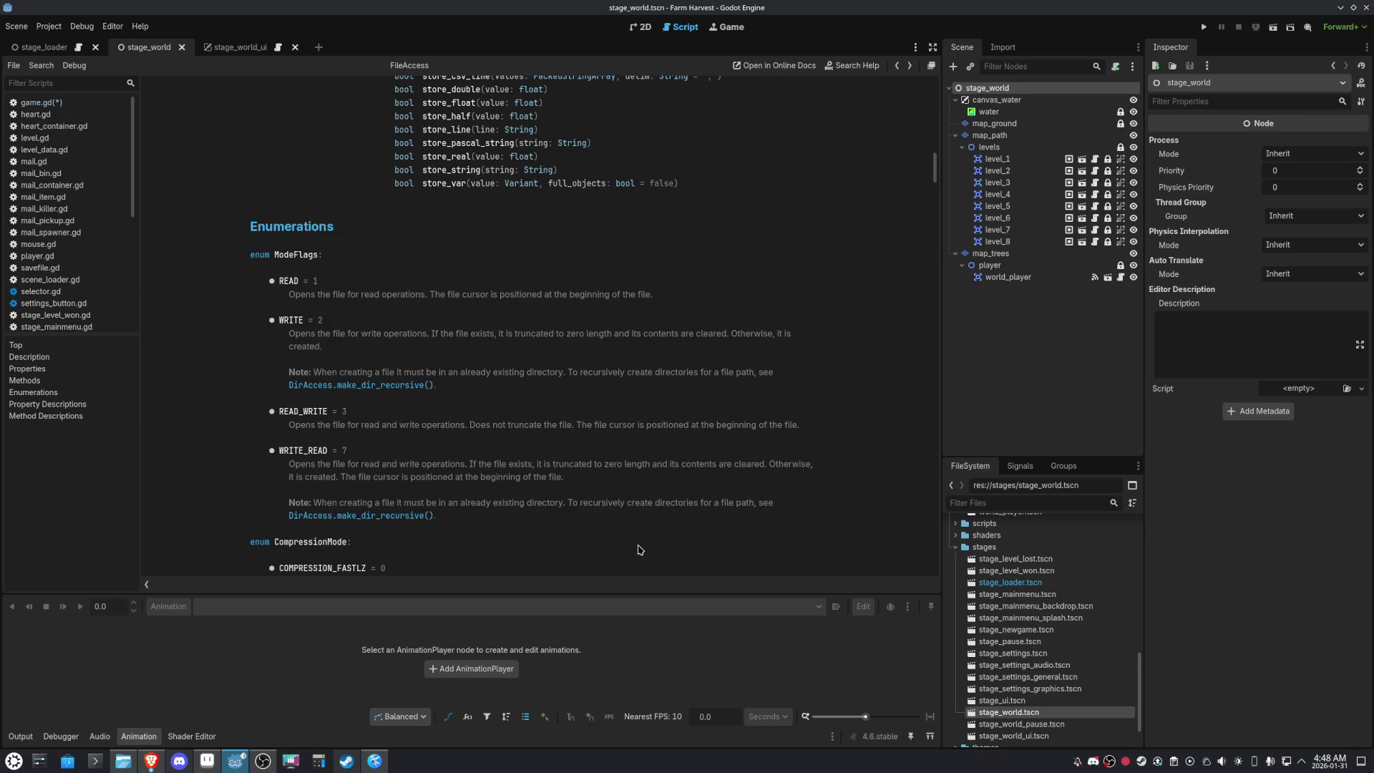
pyautogui.scroll(15, 639, 550)
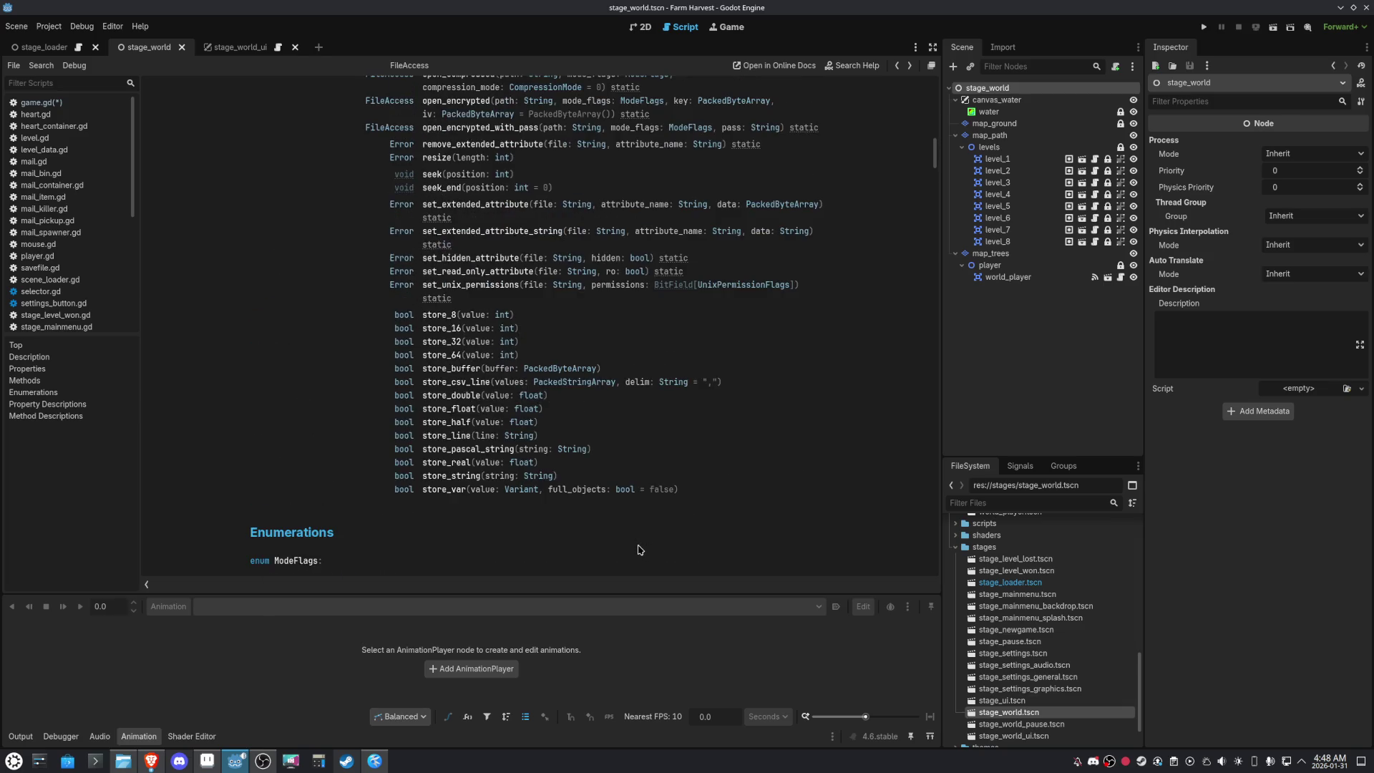
pyautogui.scroll(5, 639, 550)
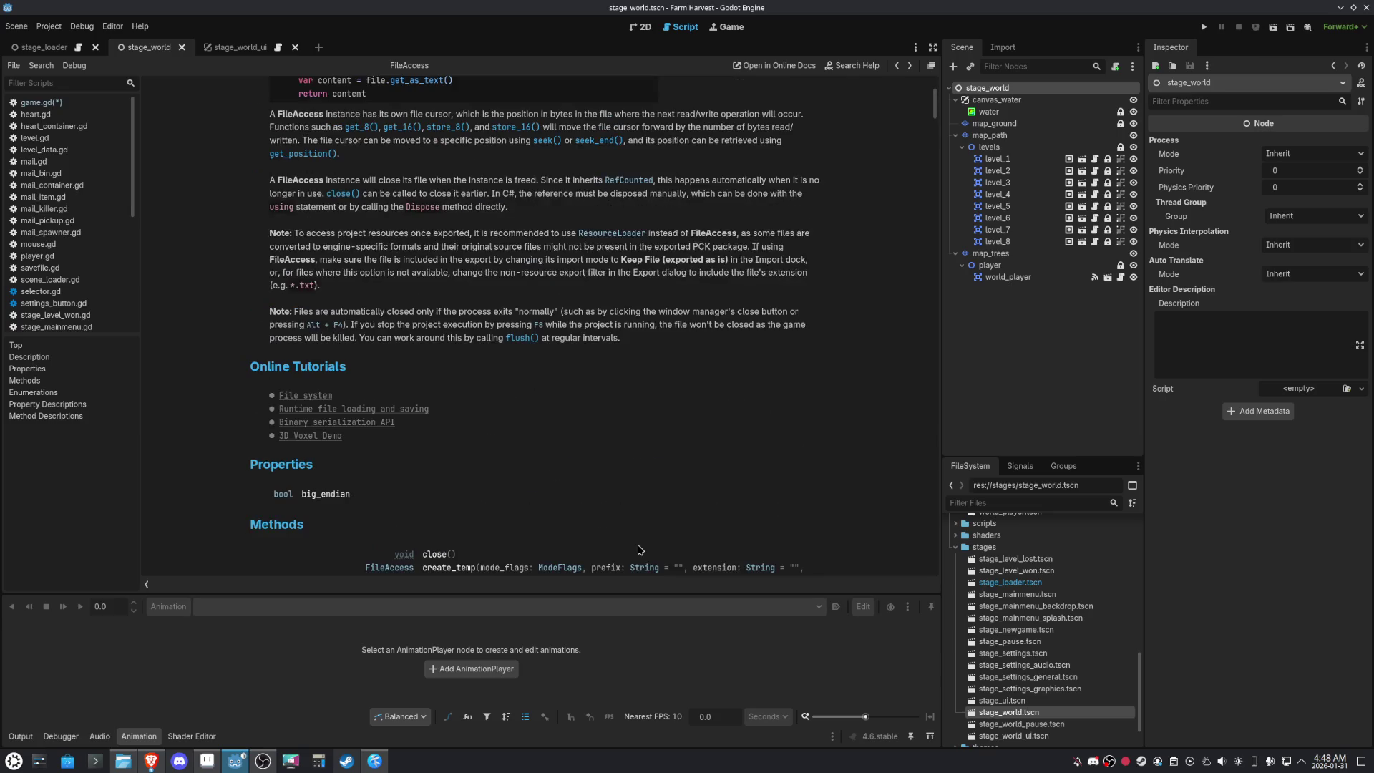
pyautogui.scroll(3, 639, 550)
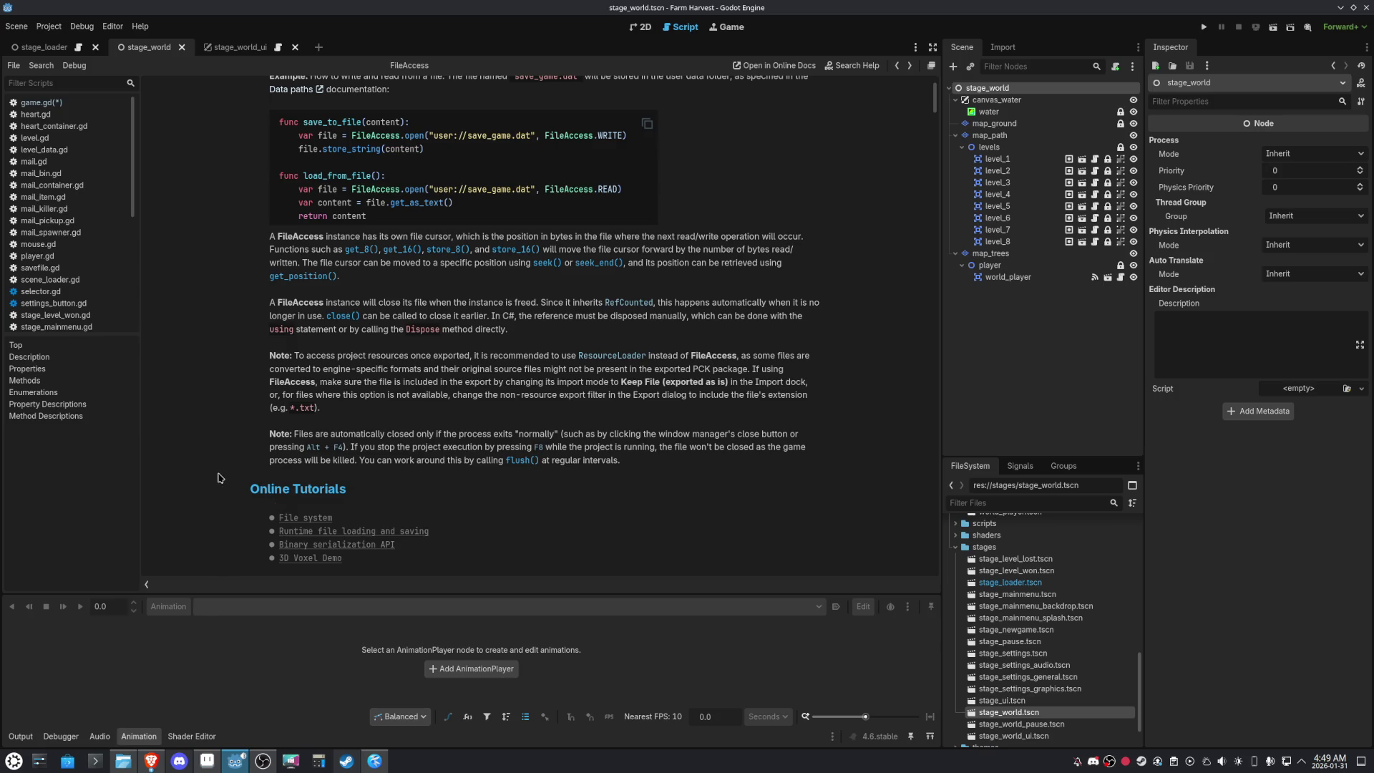
# Open the RefCounted class reference from the FileAccess page's Inherits line
pyautogui.scroll(5, 219, 478)
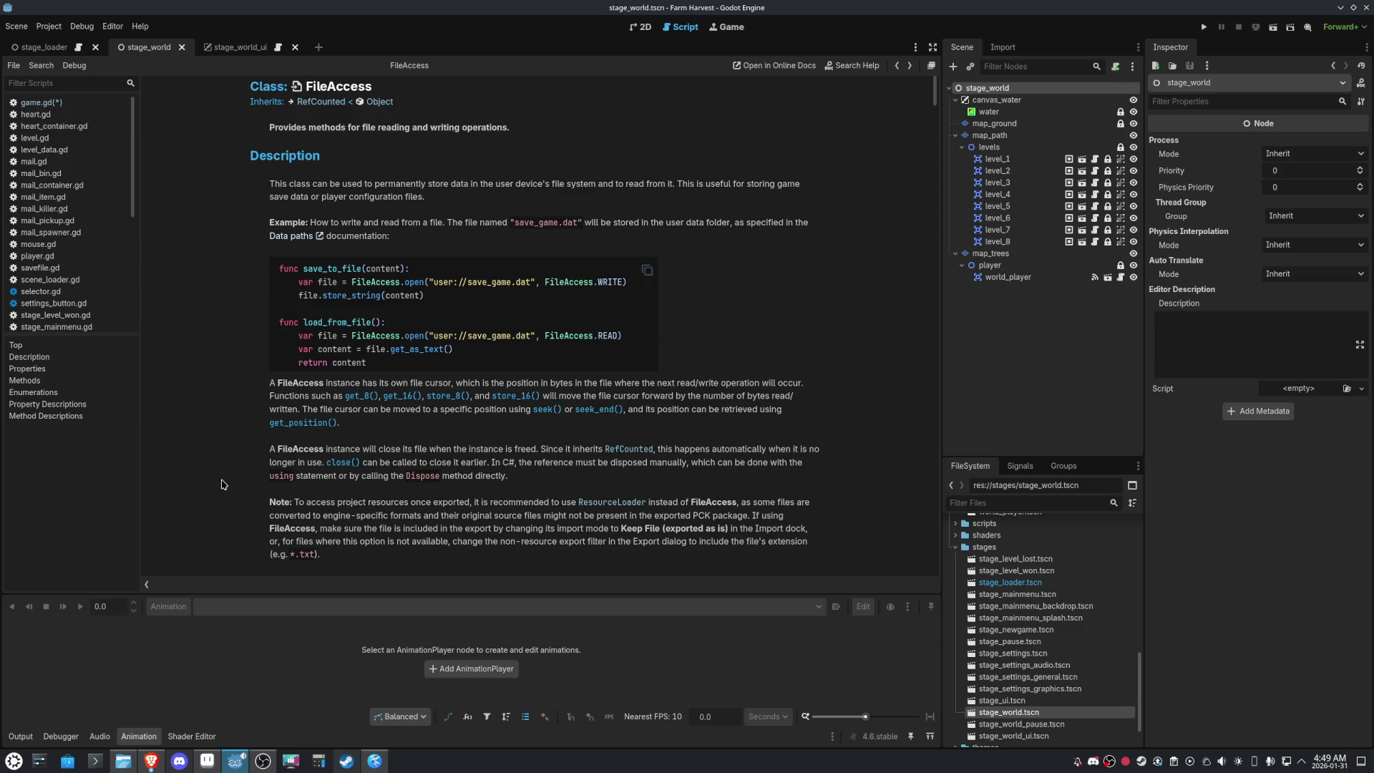
pyautogui.click(321, 102)
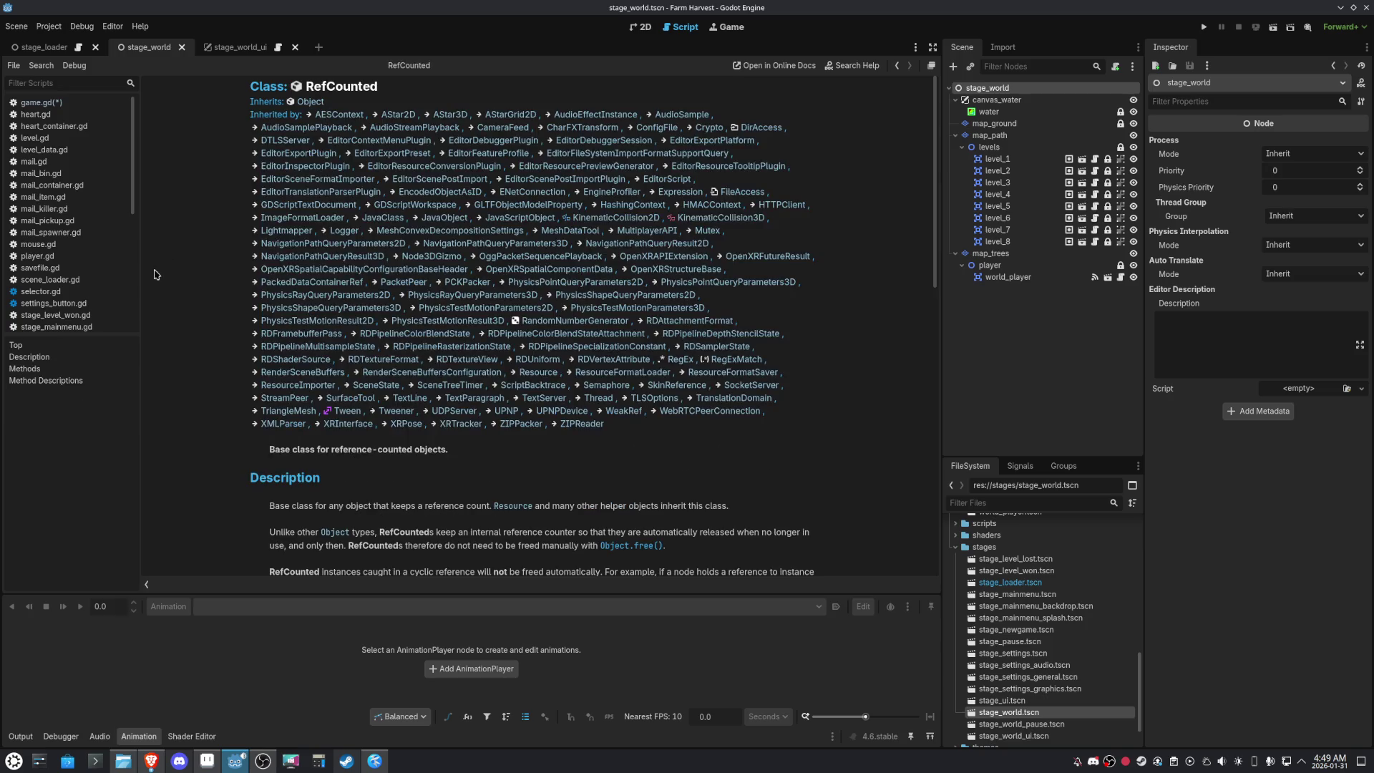
pyautogui.scroll(-5, 181, 329)
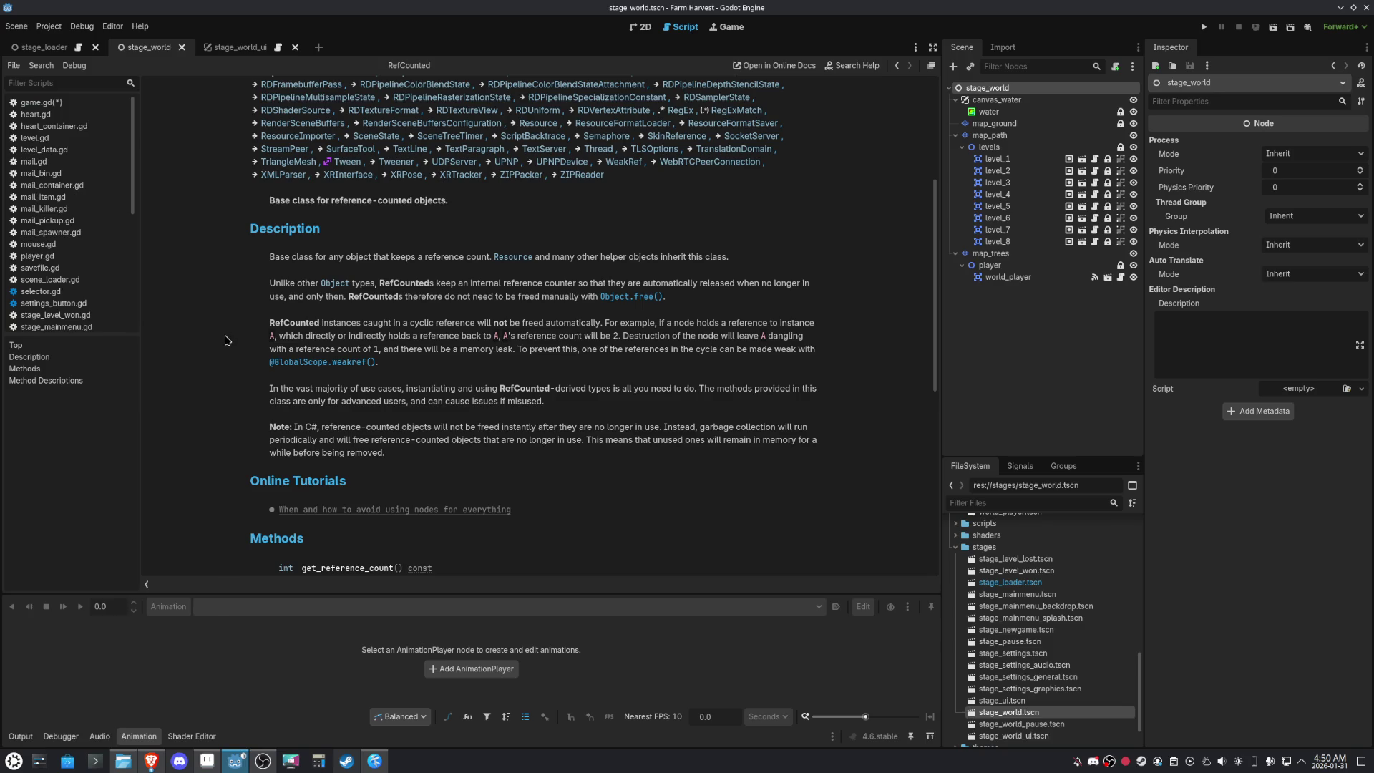
pyautogui.scroll(-3, 212, 398)
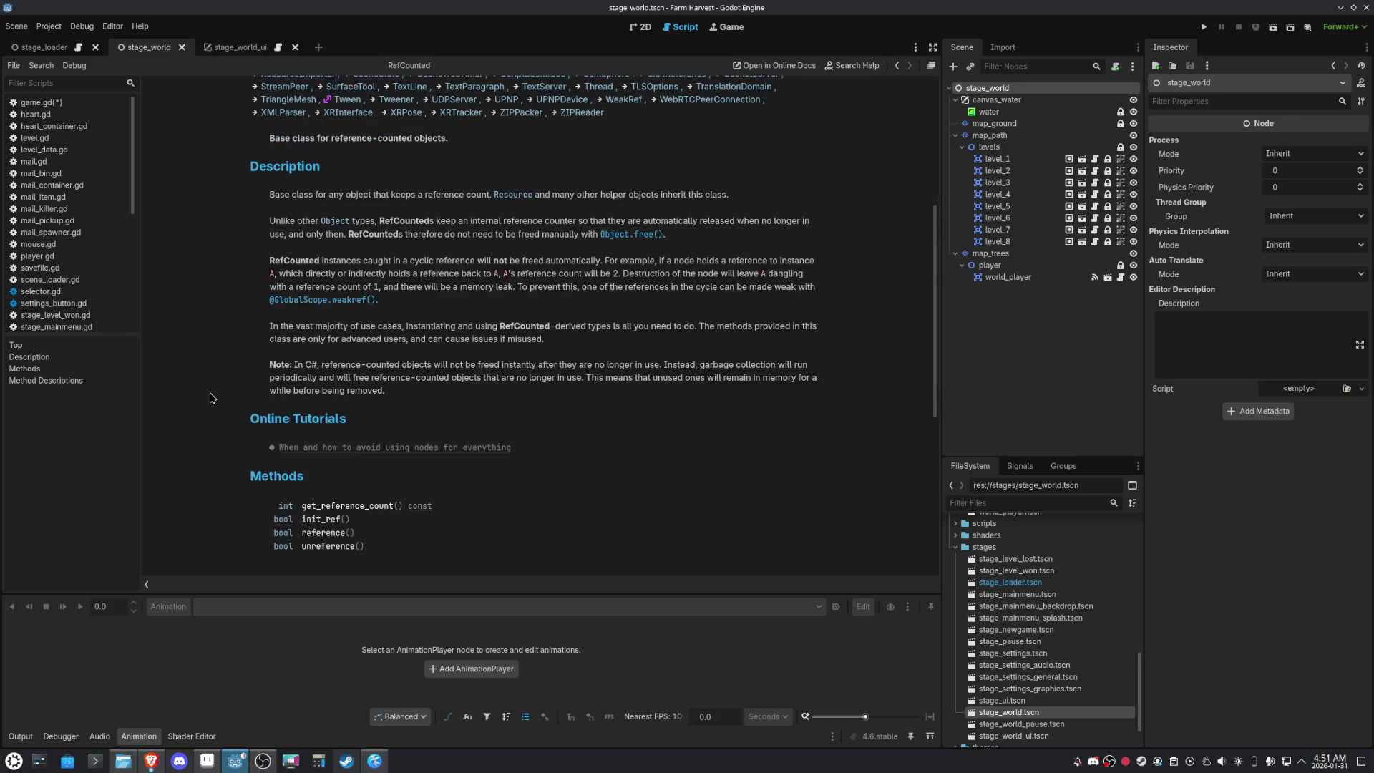
pyautogui.scroll(-3, 212, 398)
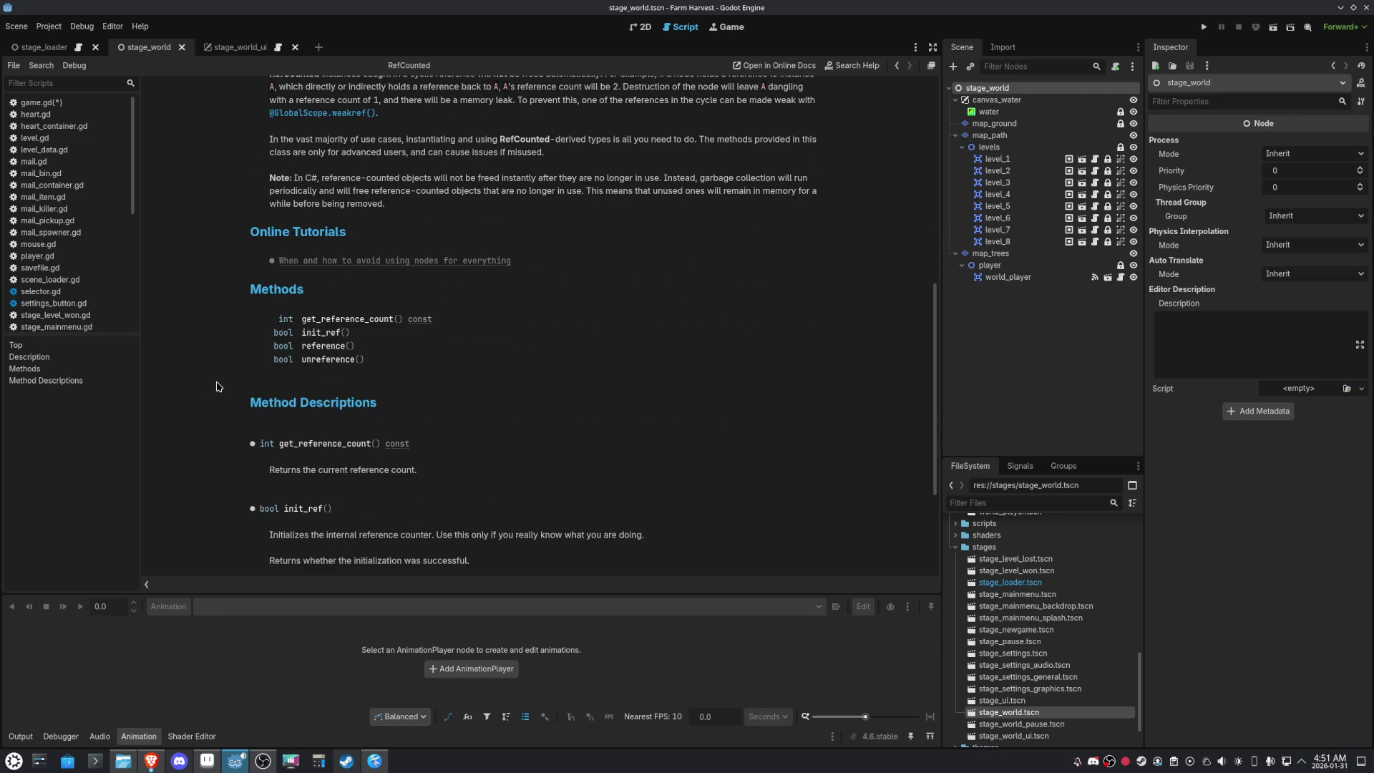
pyautogui.scroll(12, 227, 371)
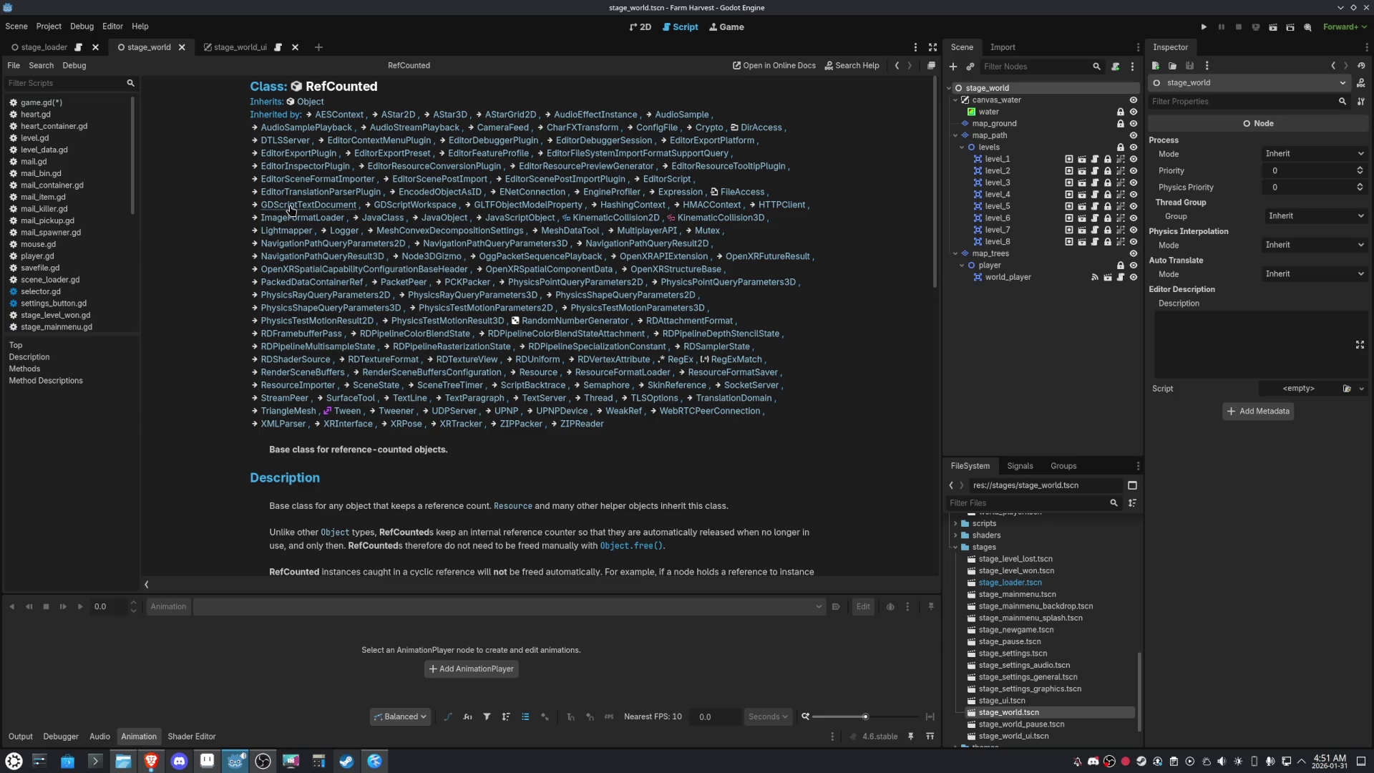
pyautogui.click(291, 207)
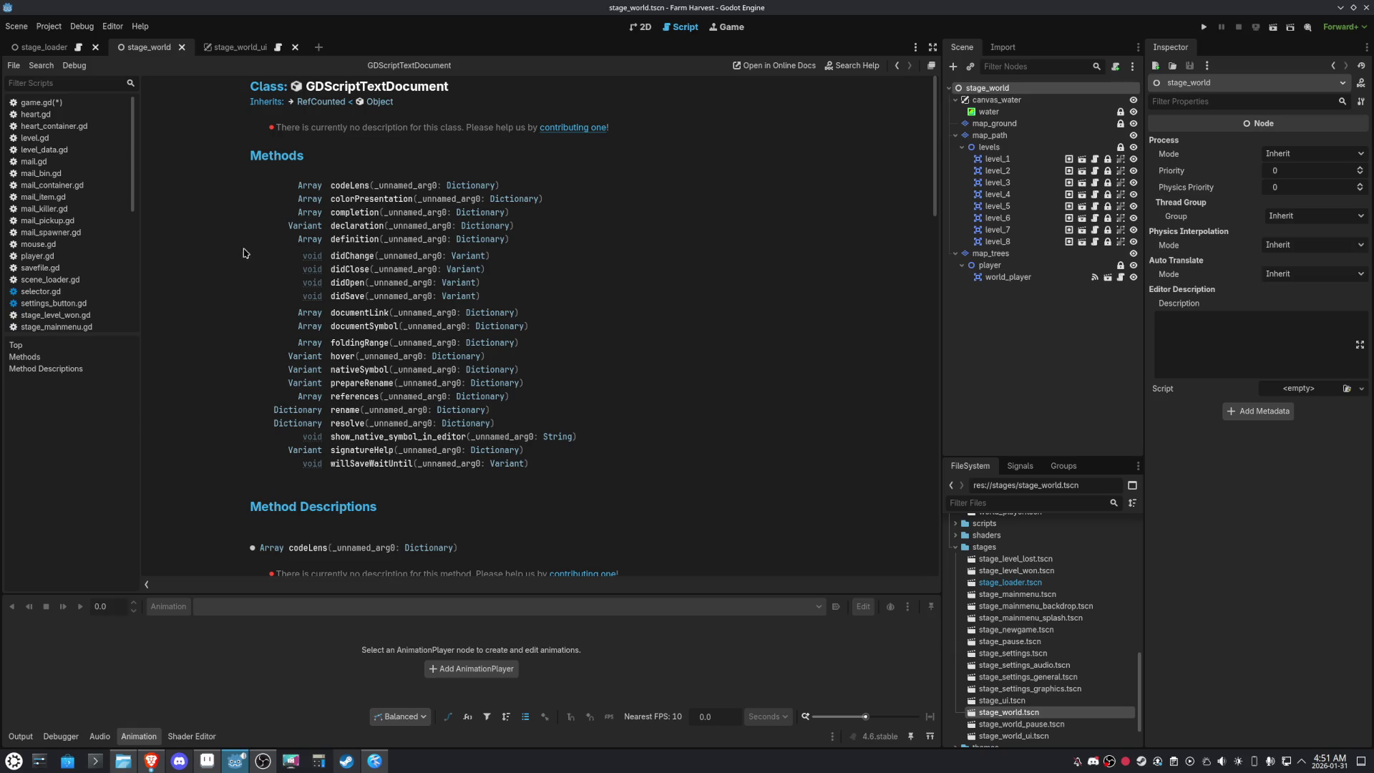
pyautogui.scroll(-3, 214, 309)
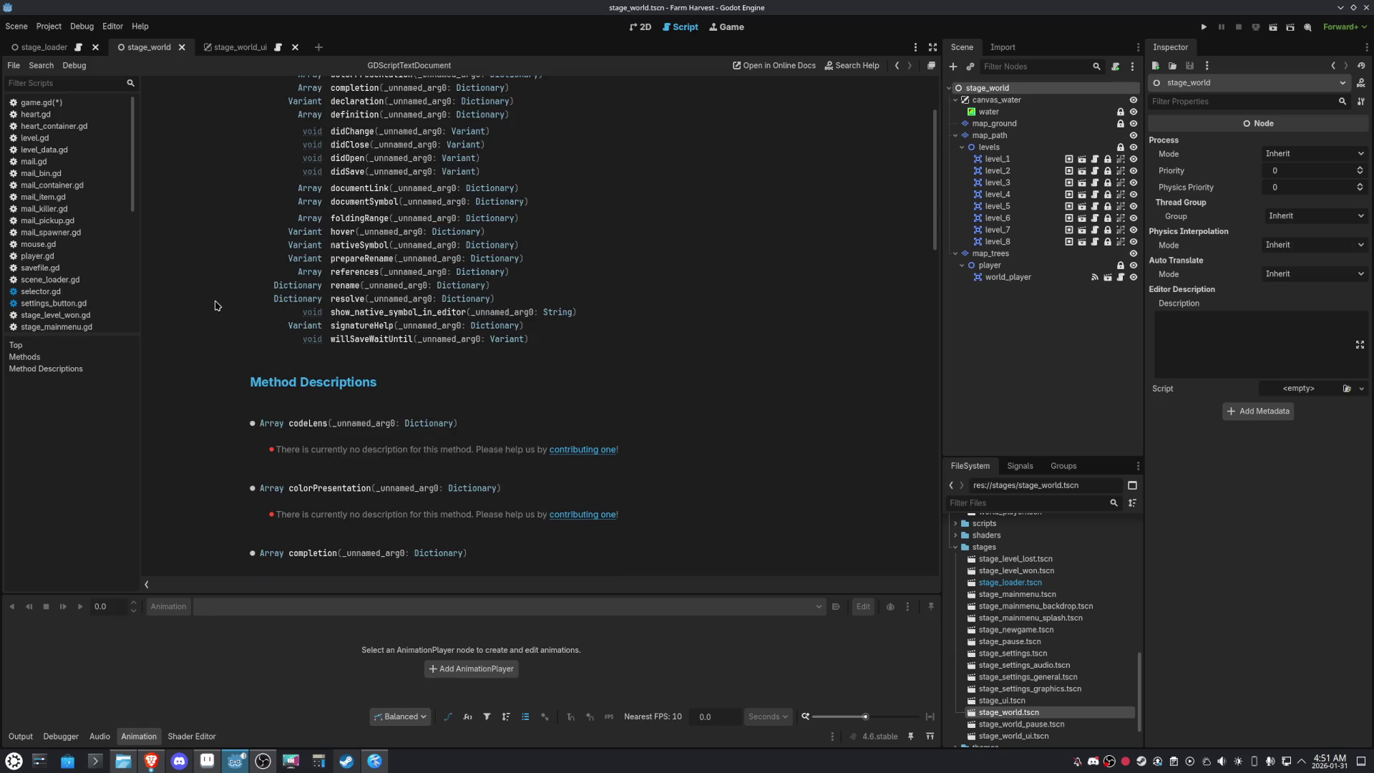
pyautogui.scroll(2, 218, 302)
pyautogui.scroll(2, 218, 302)
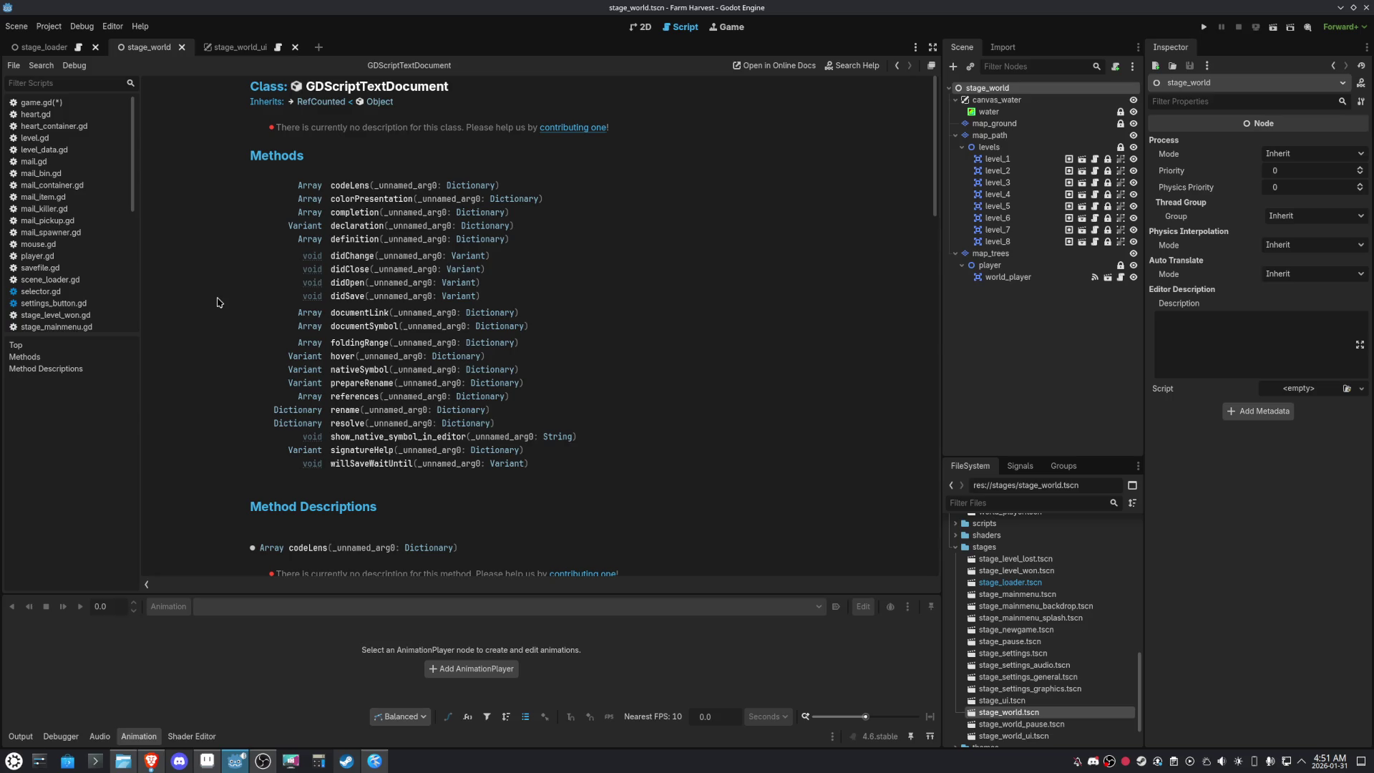
pyautogui.scroll(-5, 218, 302)
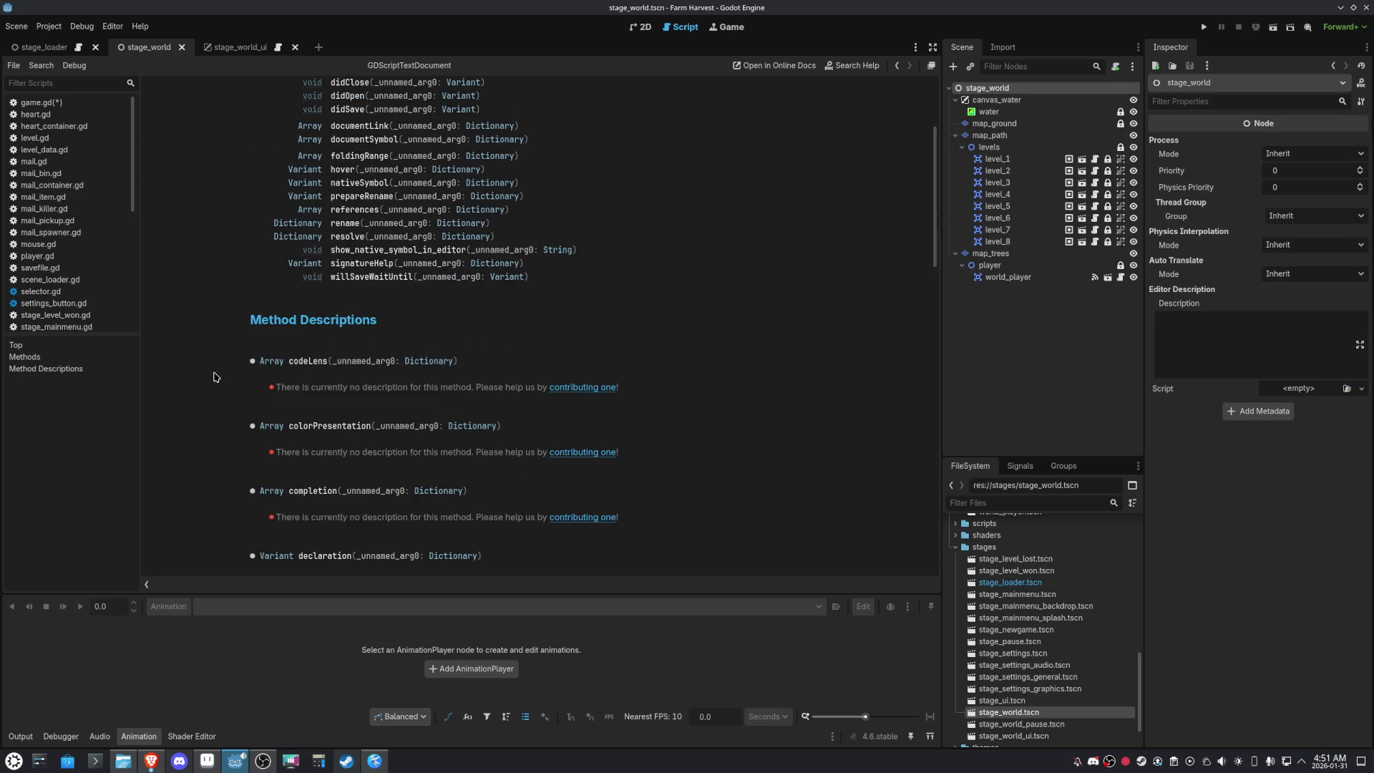
pyautogui.scroll(-8, 216, 376)
pyautogui.scroll(-5, 214, 377)
pyautogui.scroll(18, 216, 374)
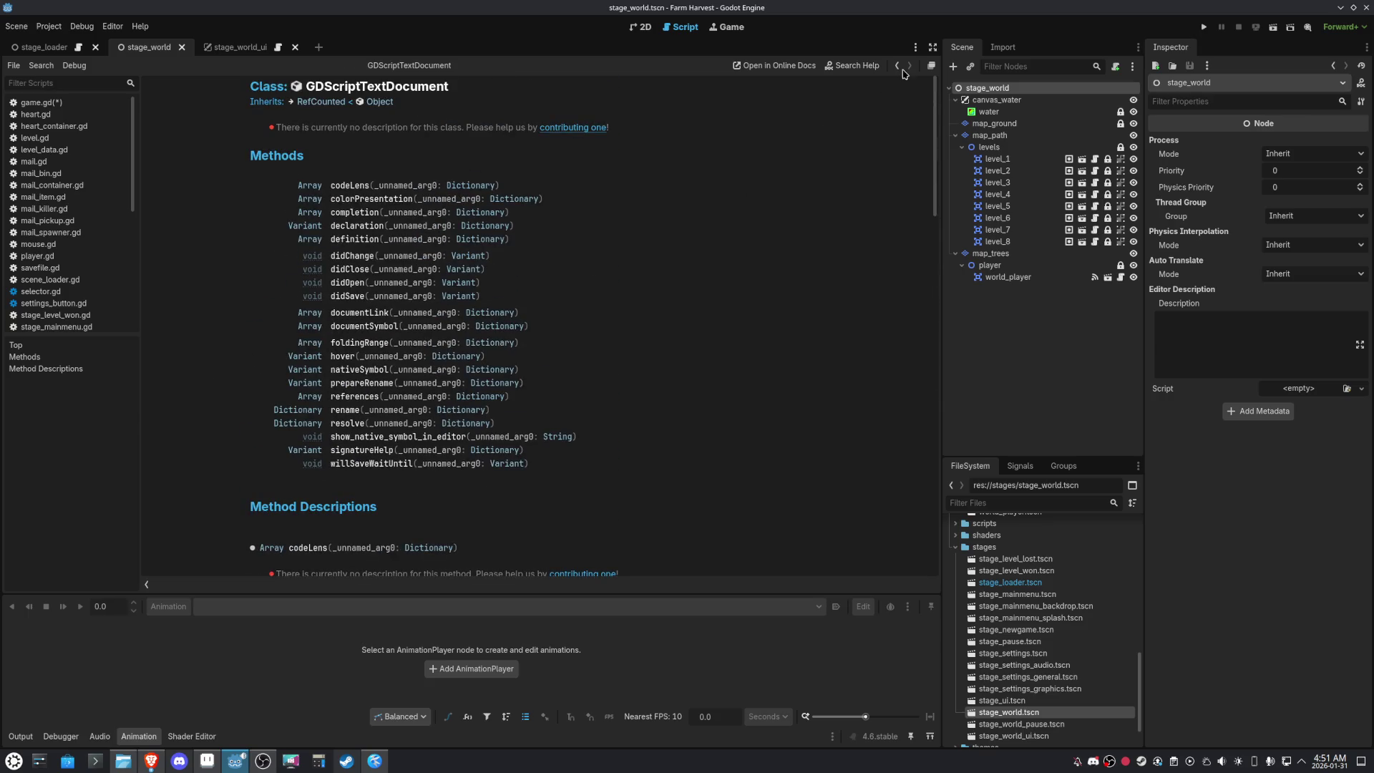
pyautogui.click(897, 65)
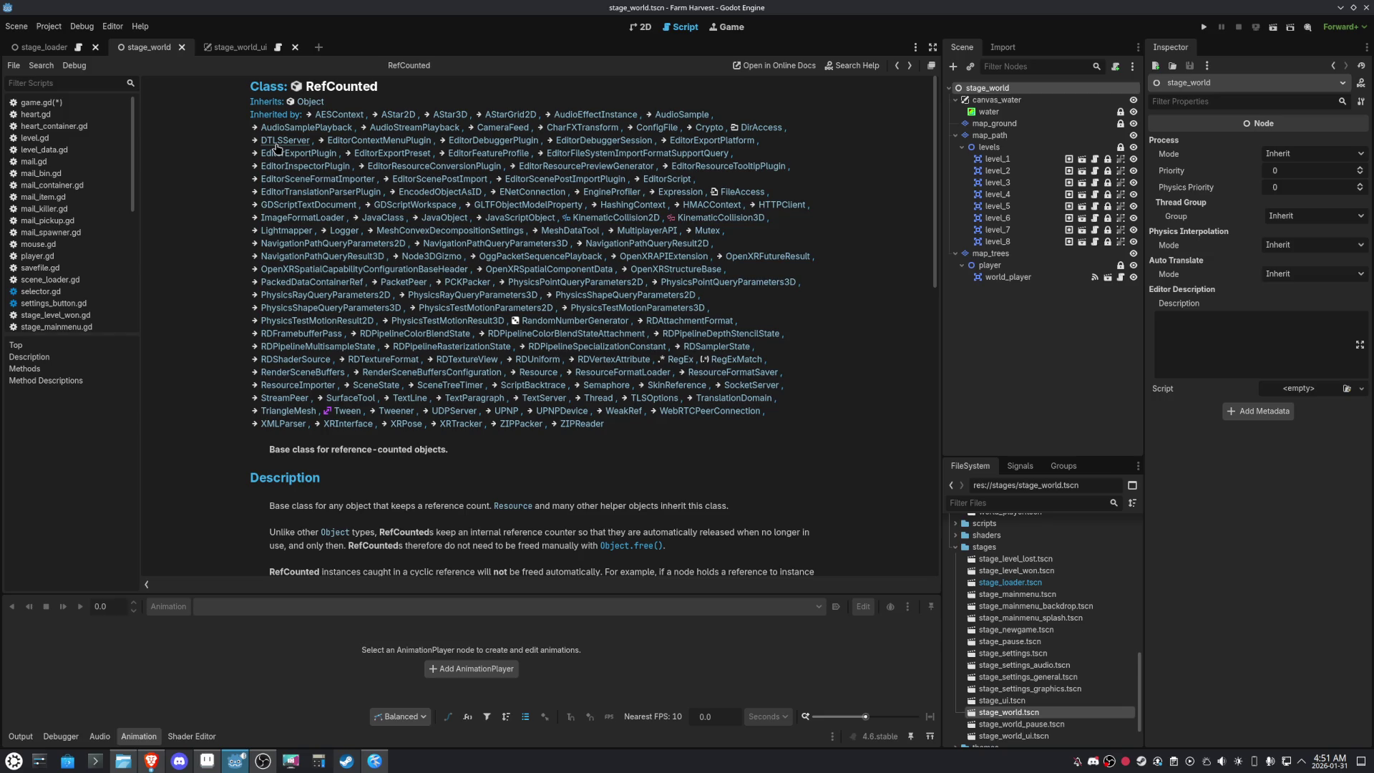
pyautogui.click(398, 114)
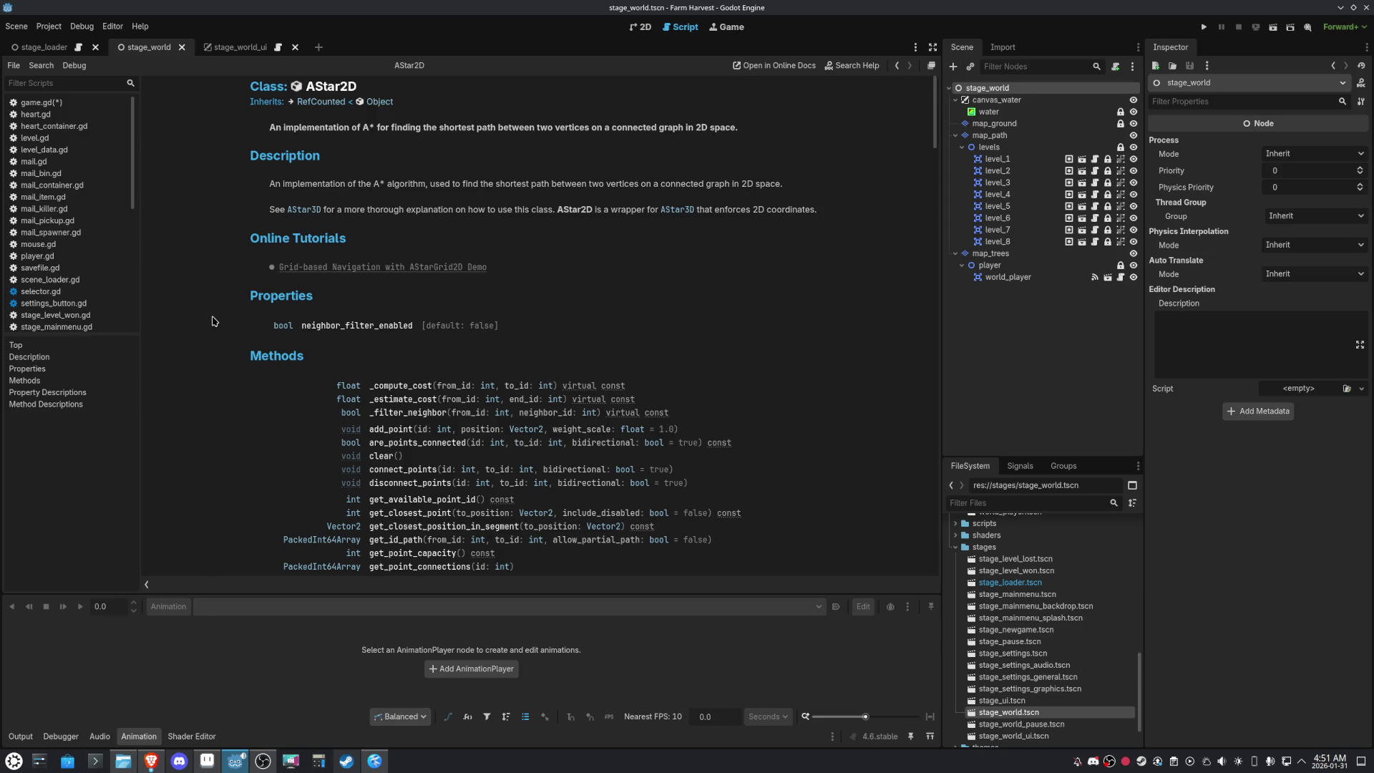
pyautogui.scroll(-3, 211, 322)
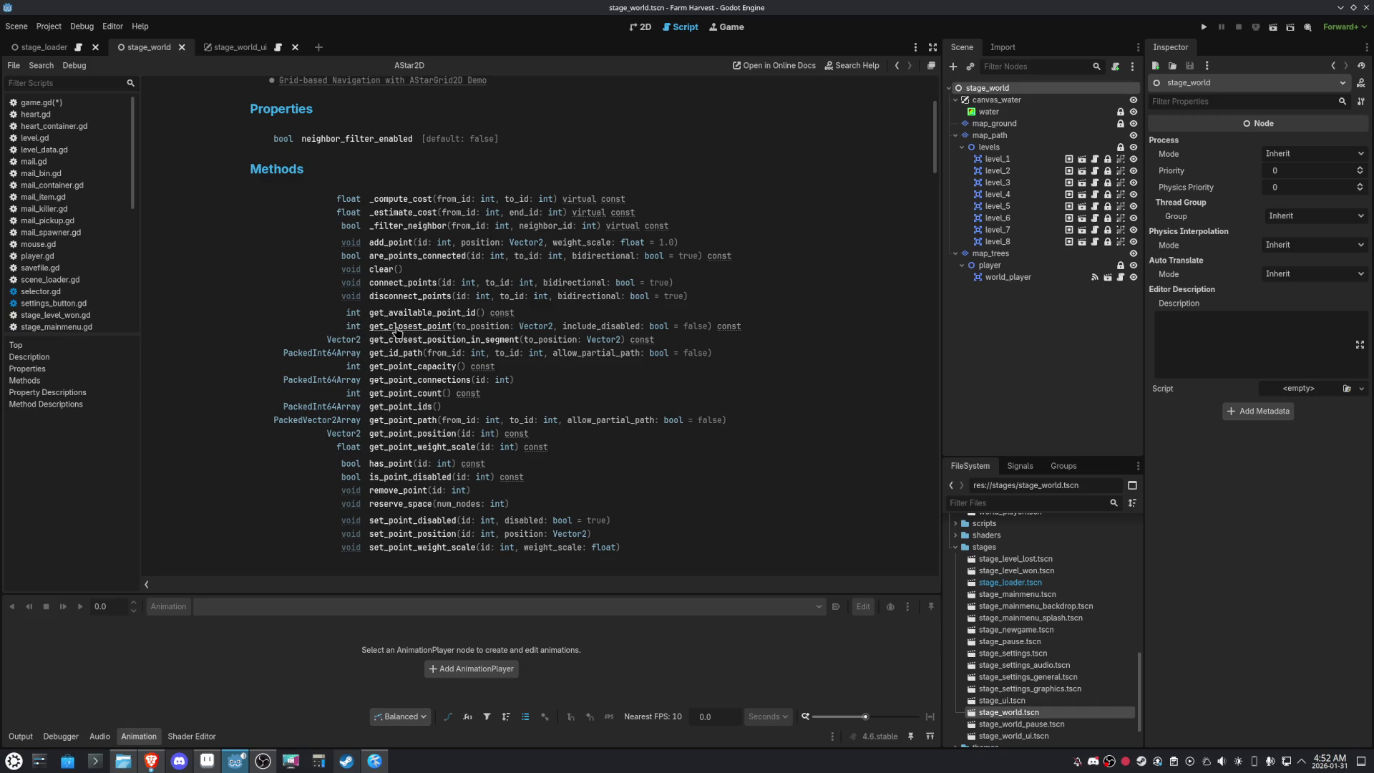
pyautogui.scroll(-10, 203, 372)
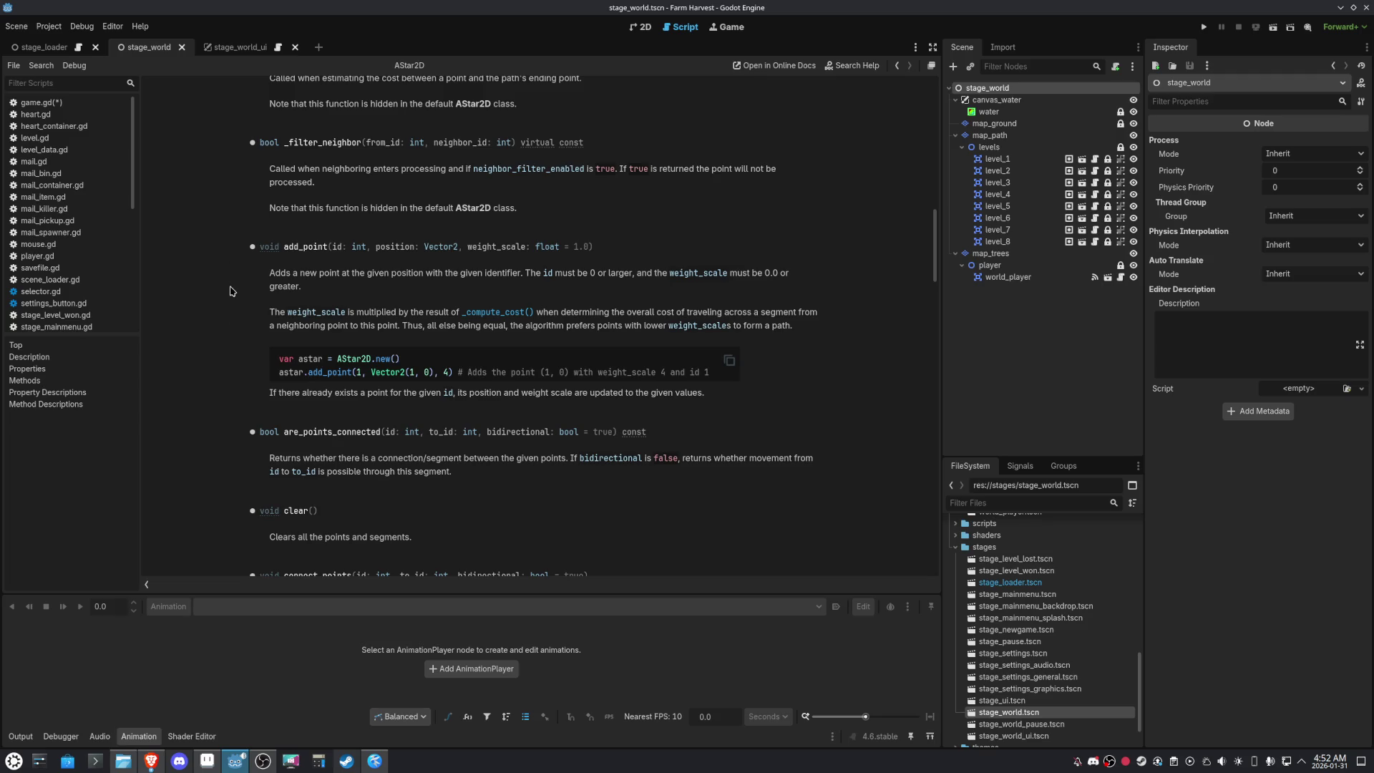
pyautogui.scroll(-2, 229, 306)
pyautogui.scroll(-5, 229, 306)
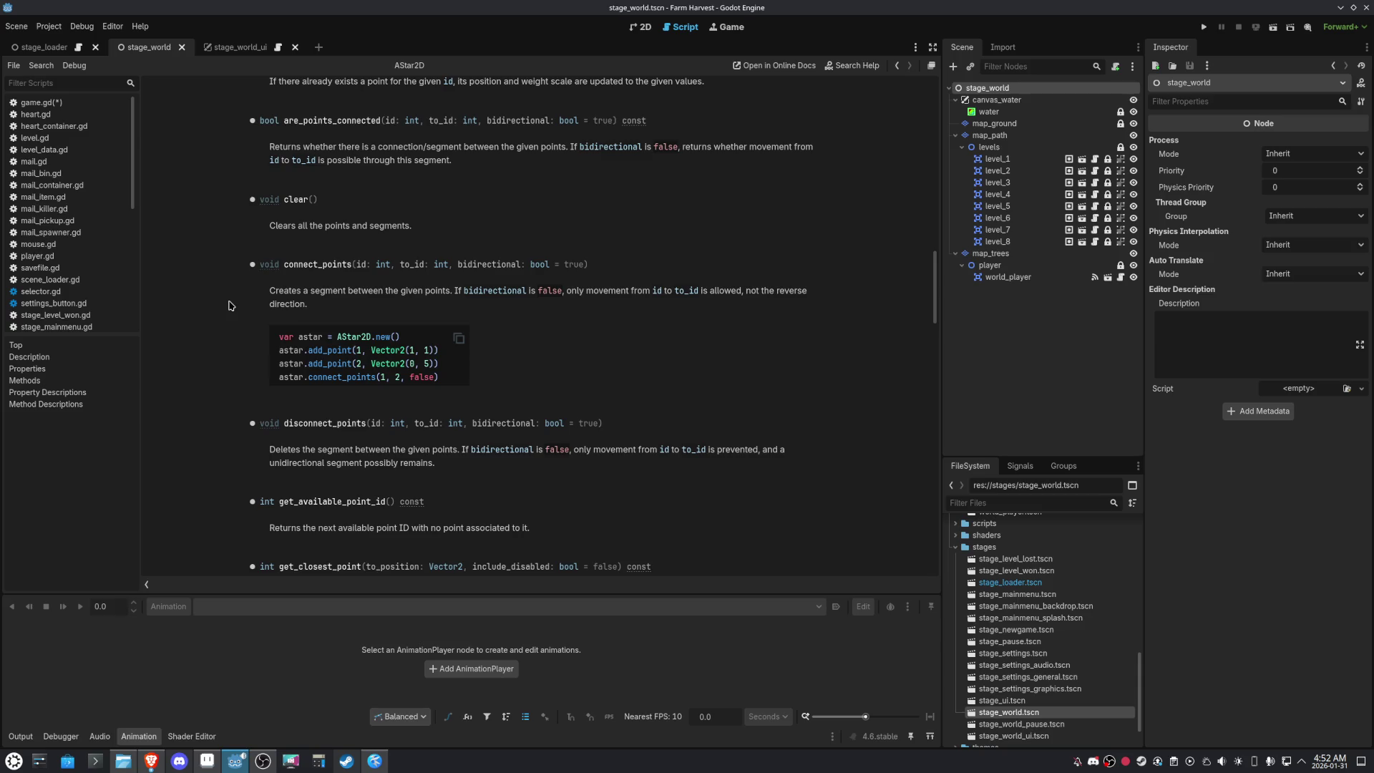
pyautogui.doubleClick(305, 424)
pyautogui.scroll(-2, 228, 421)
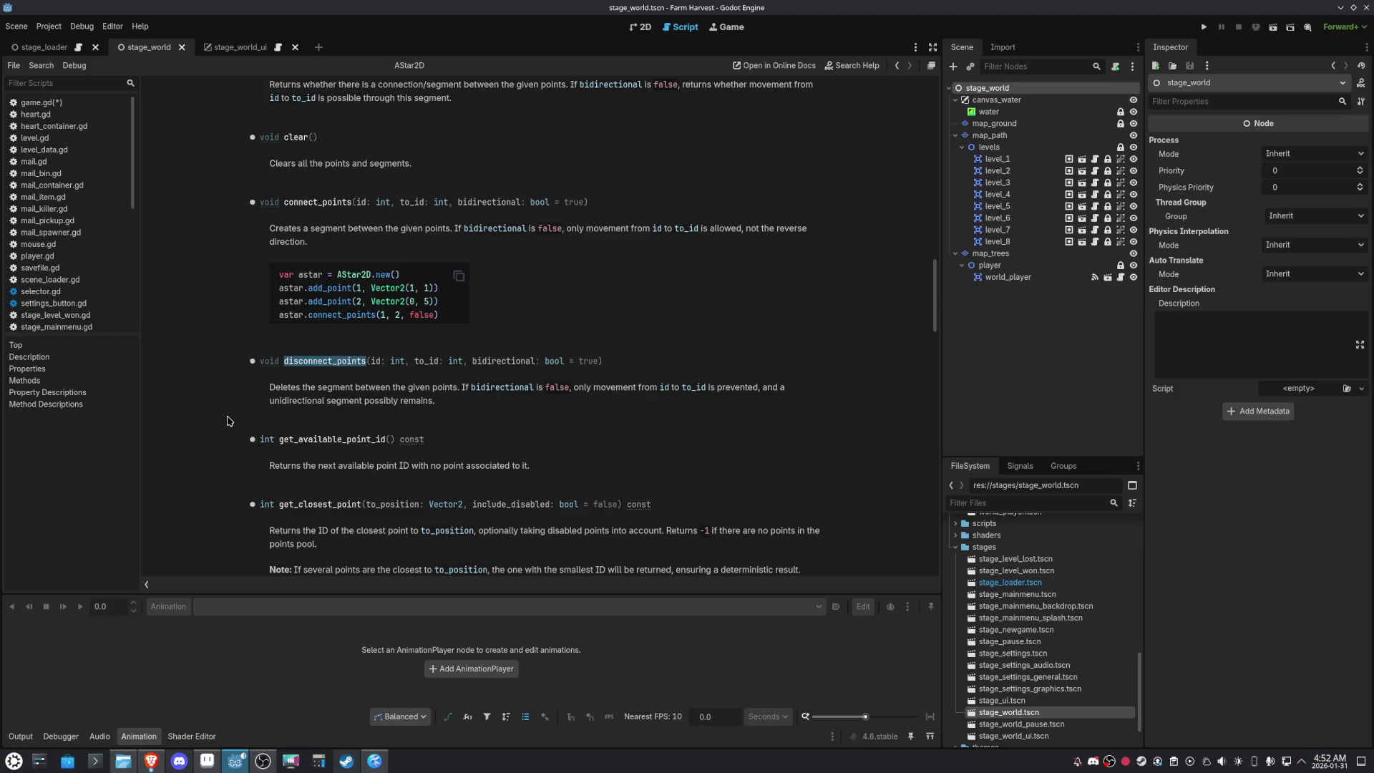
pyautogui.scroll(-2, 228, 421)
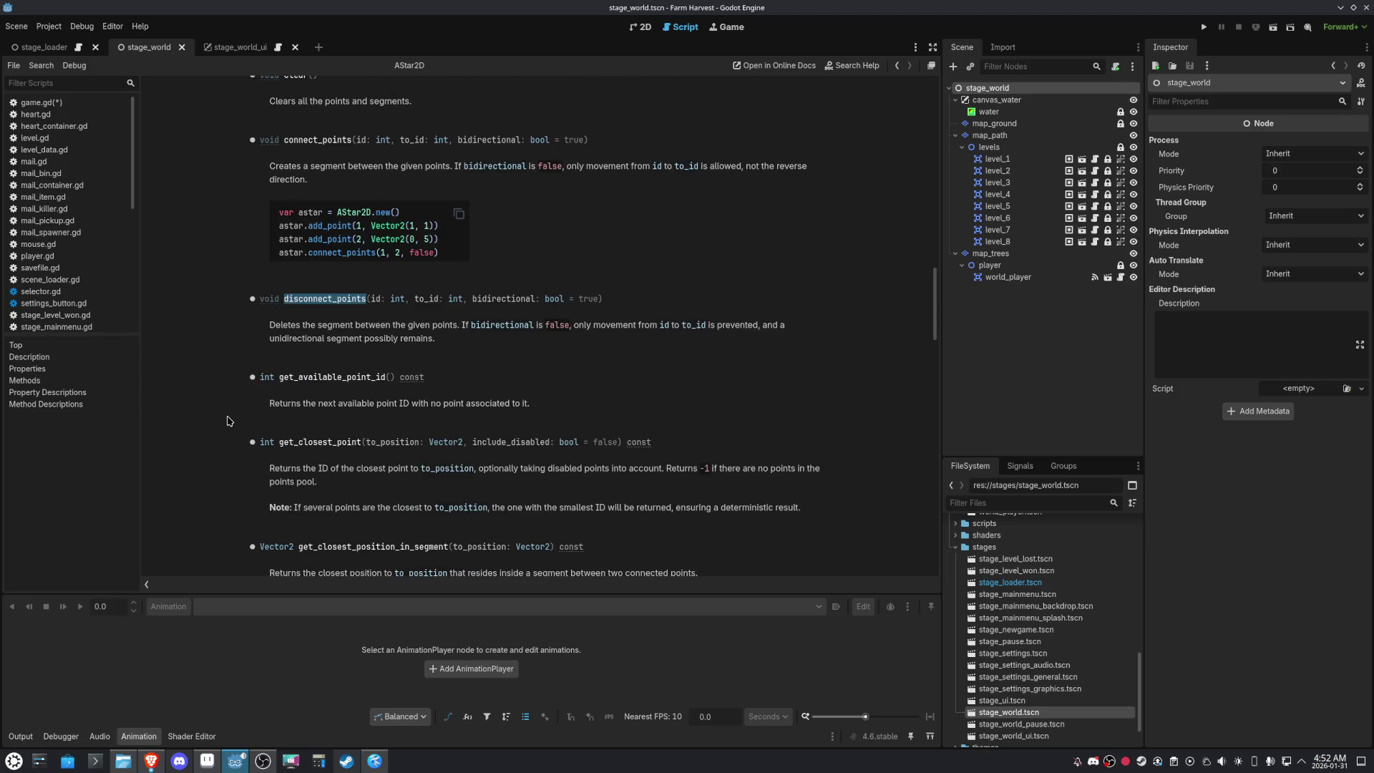
pyautogui.scroll(-3, 228, 421)
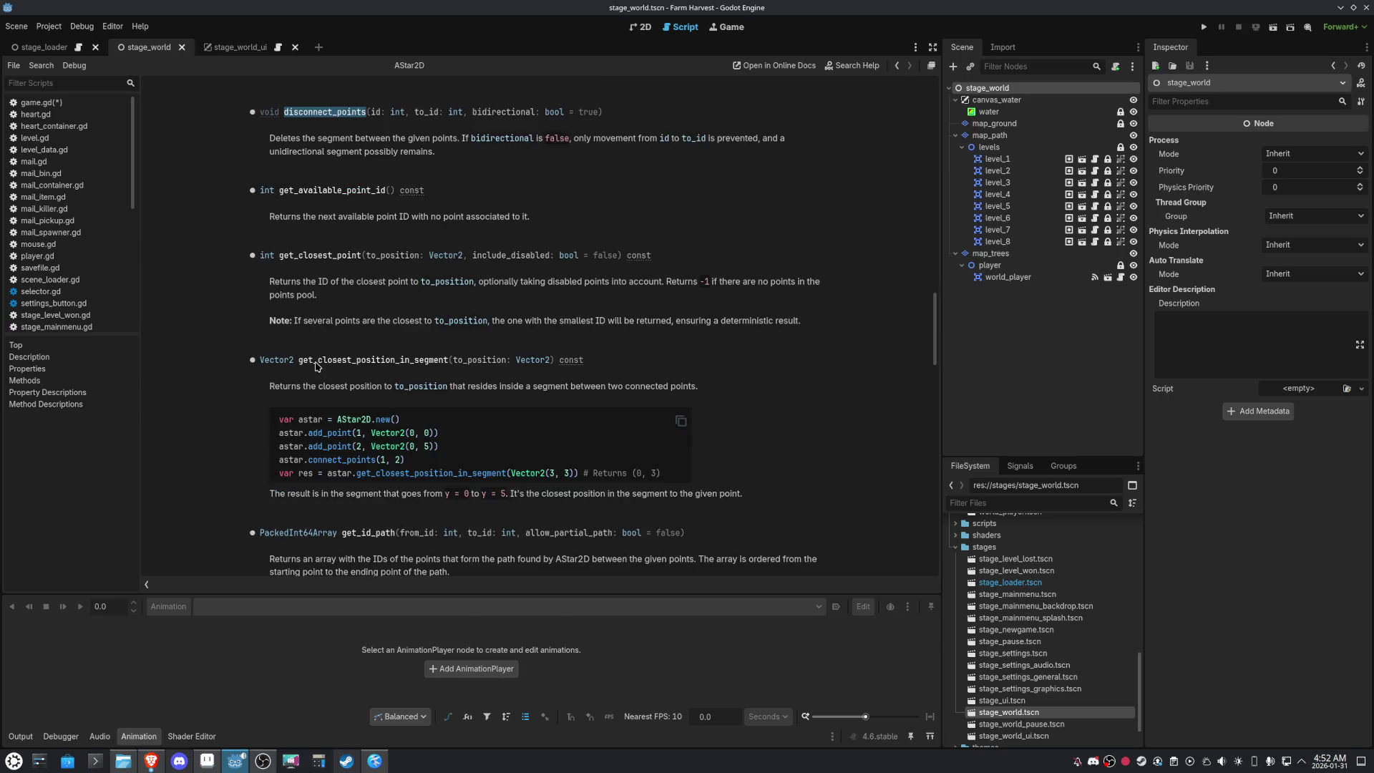
pyautogui.scroll(-4, 239, 362)
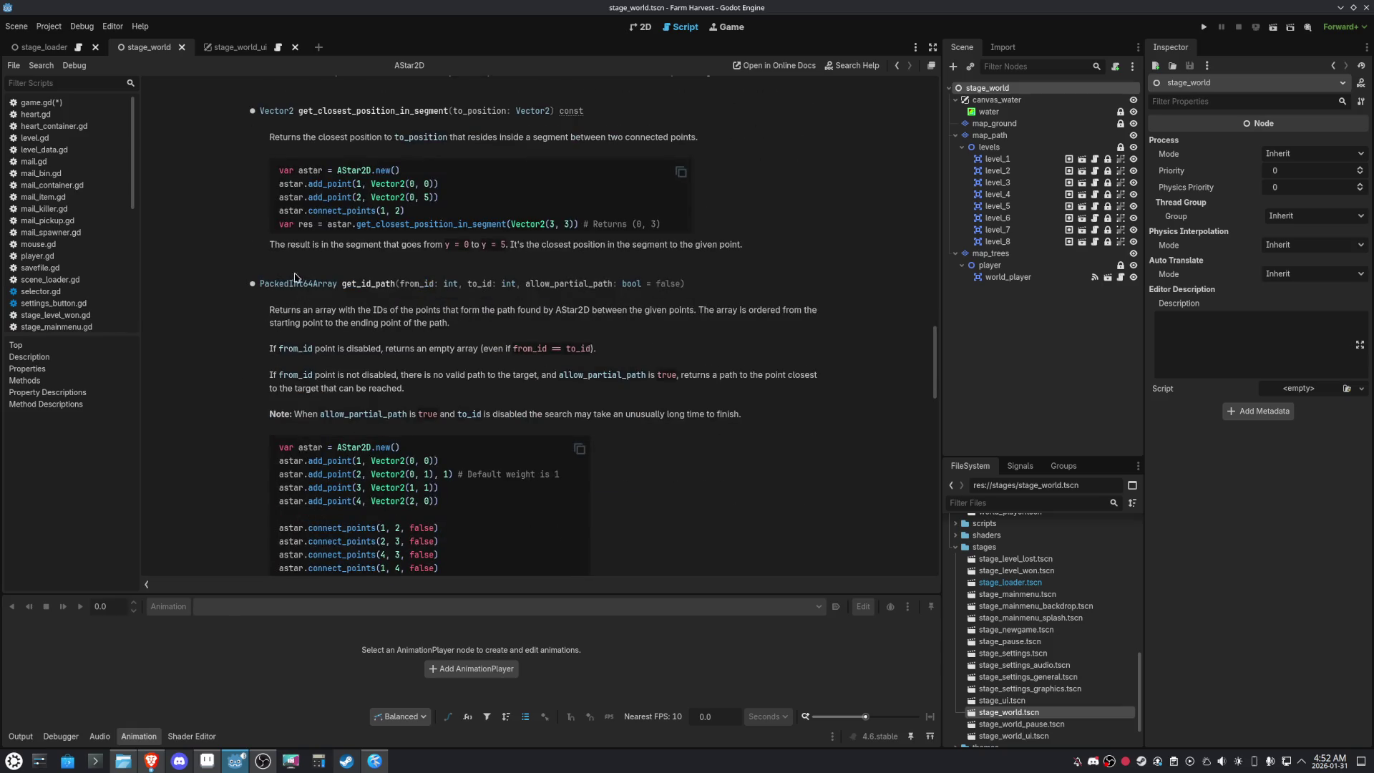
pyautogui.scroll(-4, 247, 402)
pyautogui.scroll(-1, 247, 401)
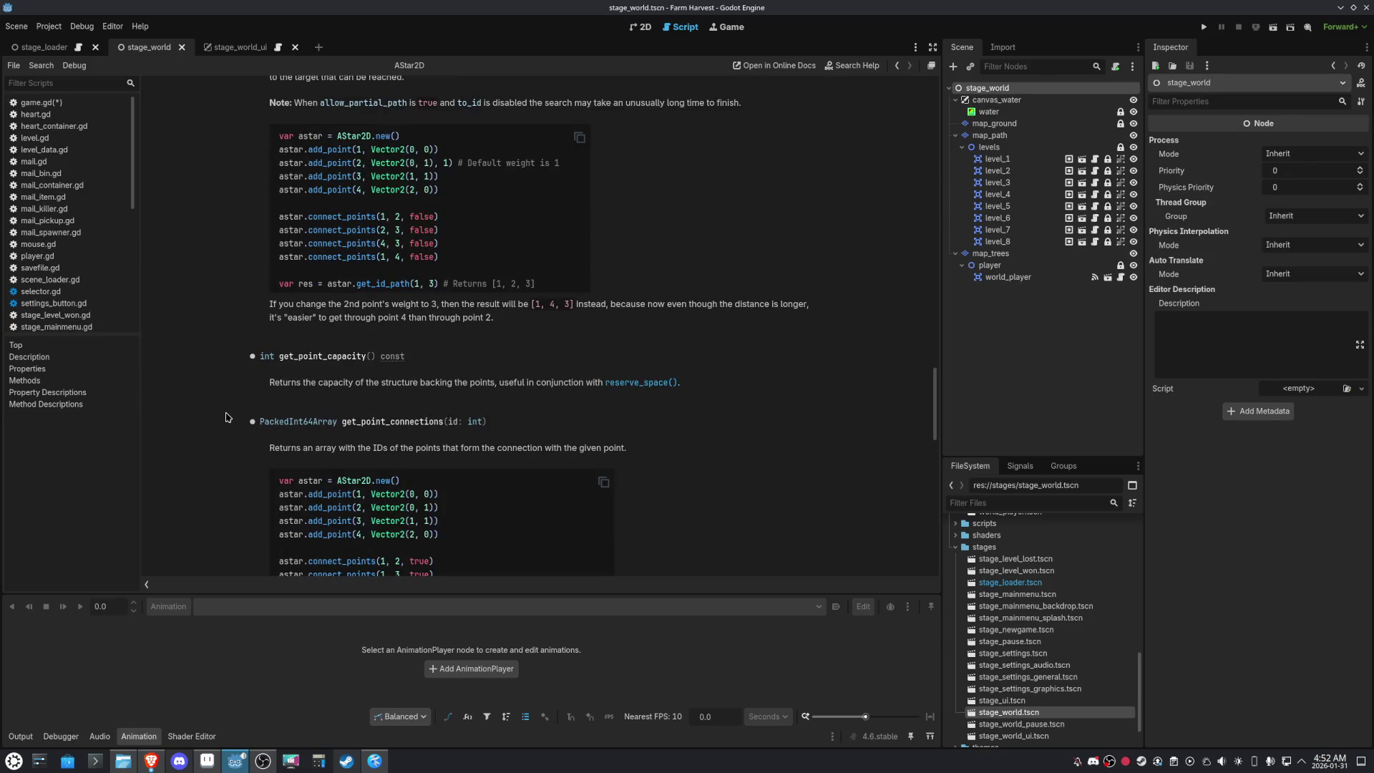
pyautogui.scroll(2, 227, 417)
pyautogui.scroll(-5, 226, 417)
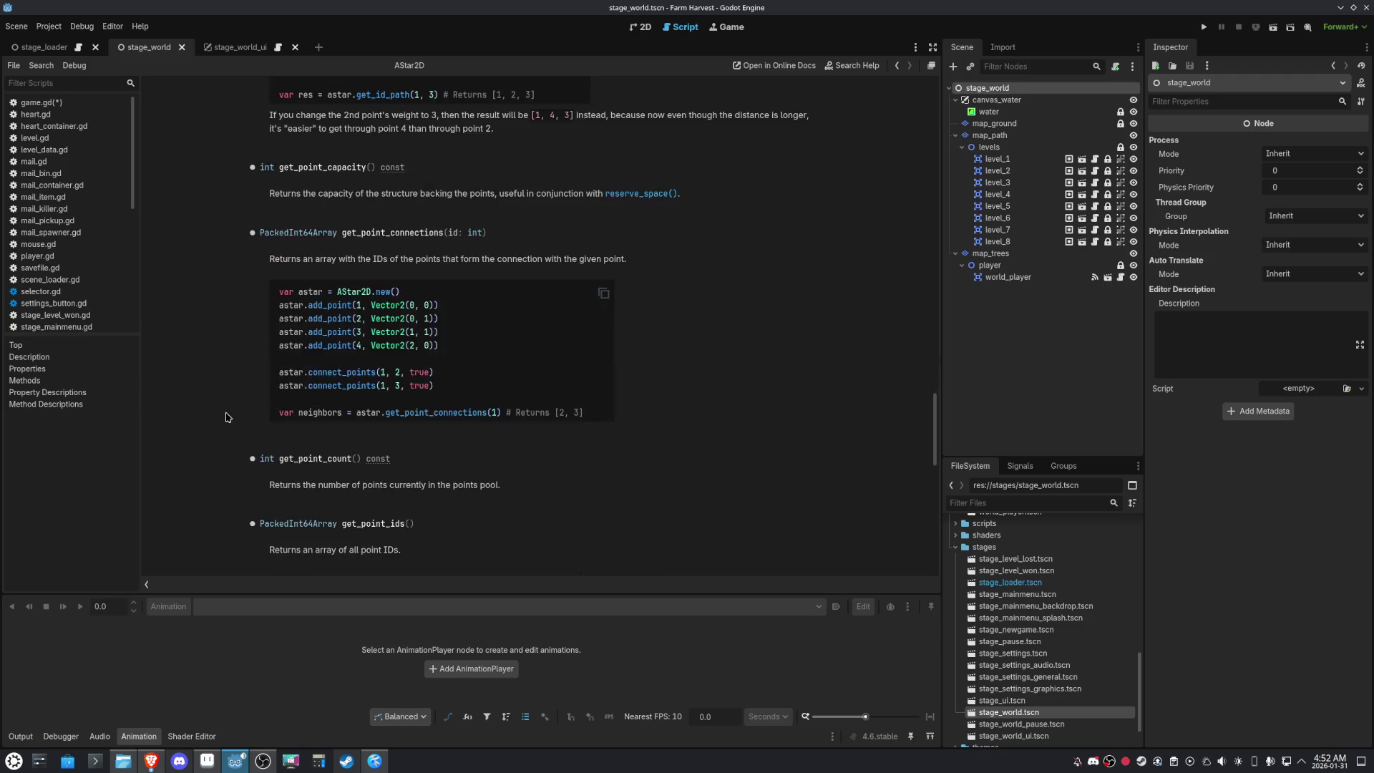
pyautogui.scroll(5, 226, 417)
pyautogui.scroll(-5, 226, 416)
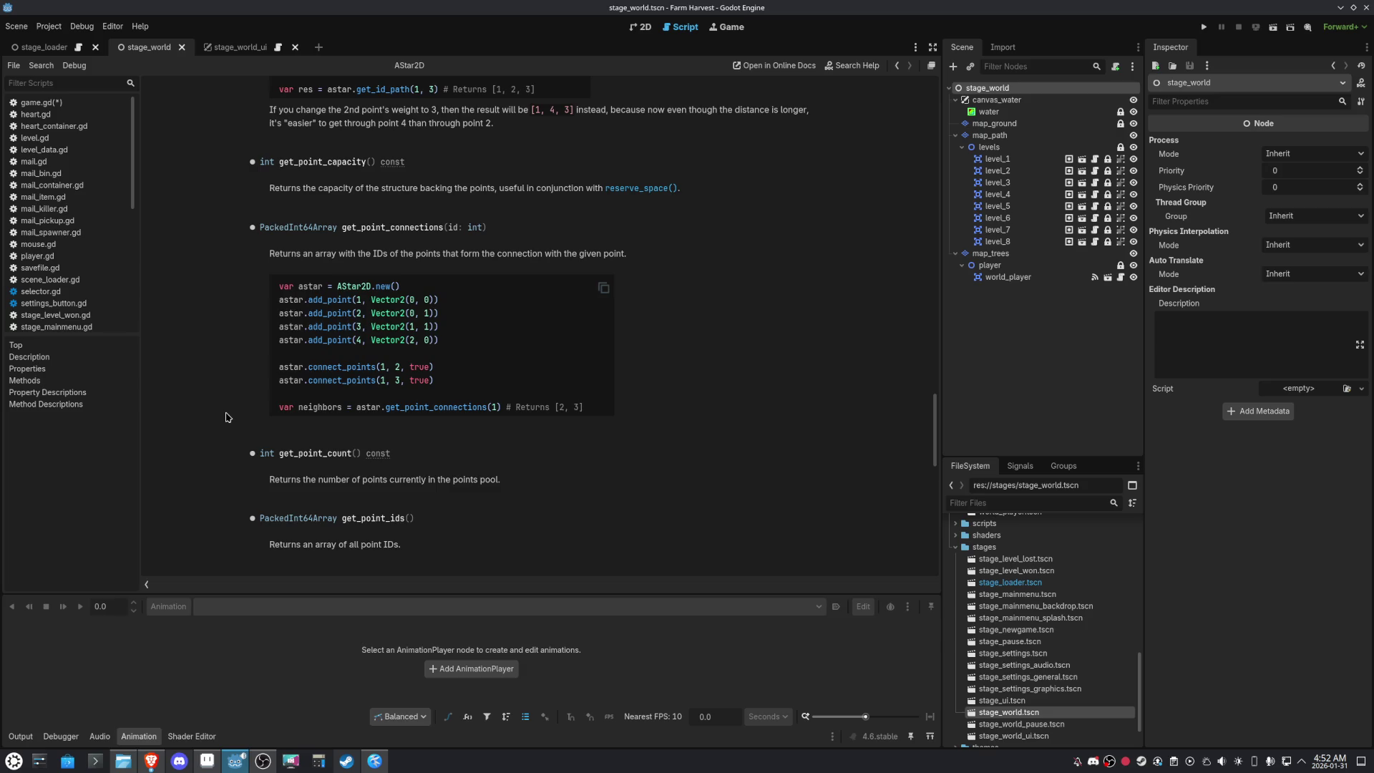
pyautogui.scroll(-3, 226, 417)
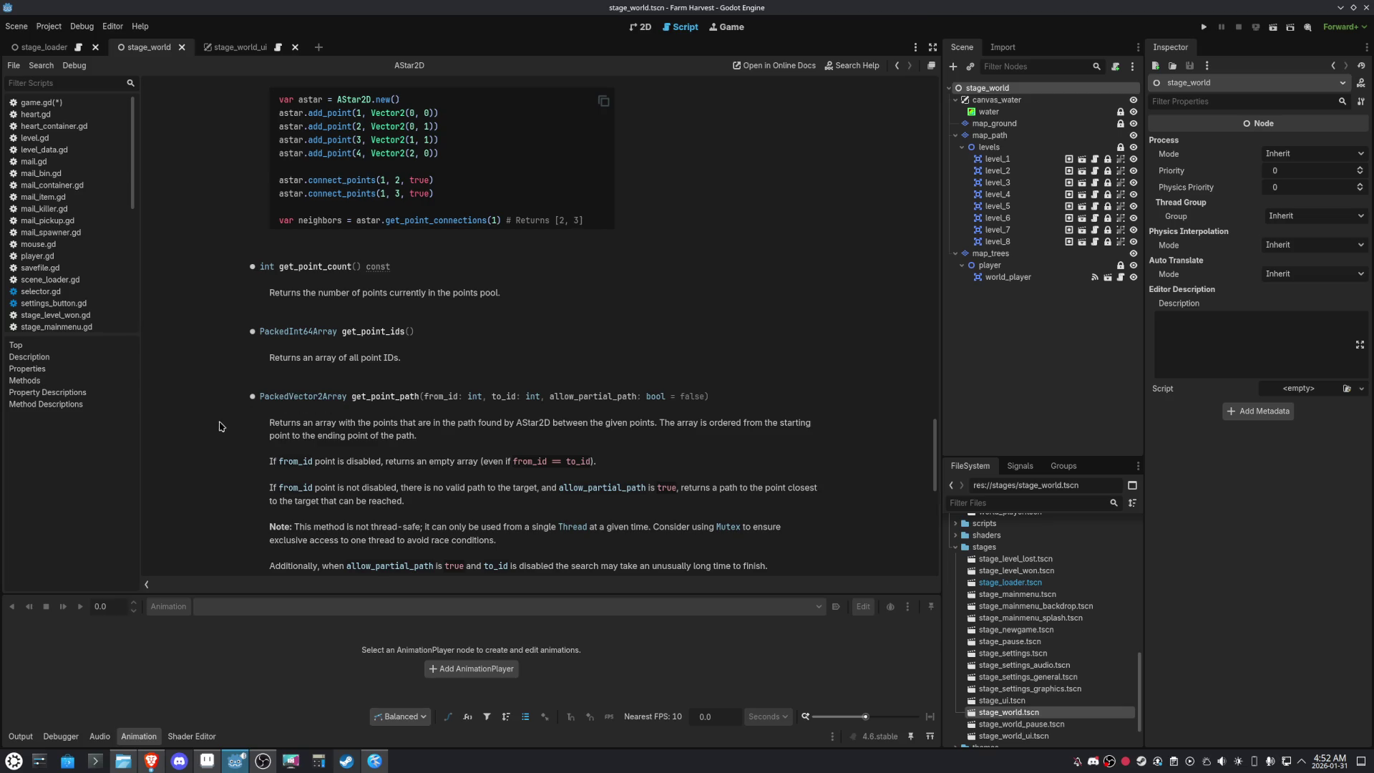
pyautogui.scroll(-1, 212, 431)
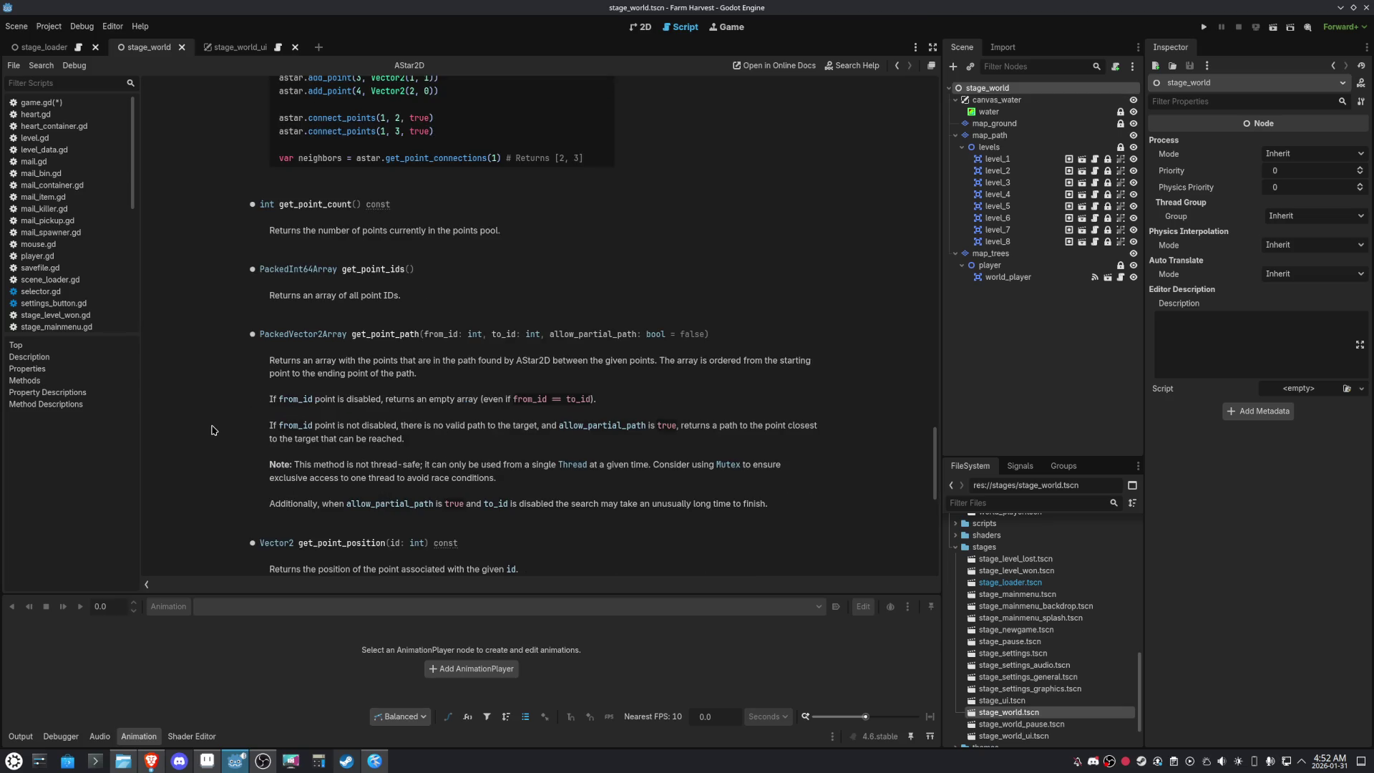
pyautogui.scroll(-4, 212, 430)
pyautogui.scroll(-5, 212, 430)
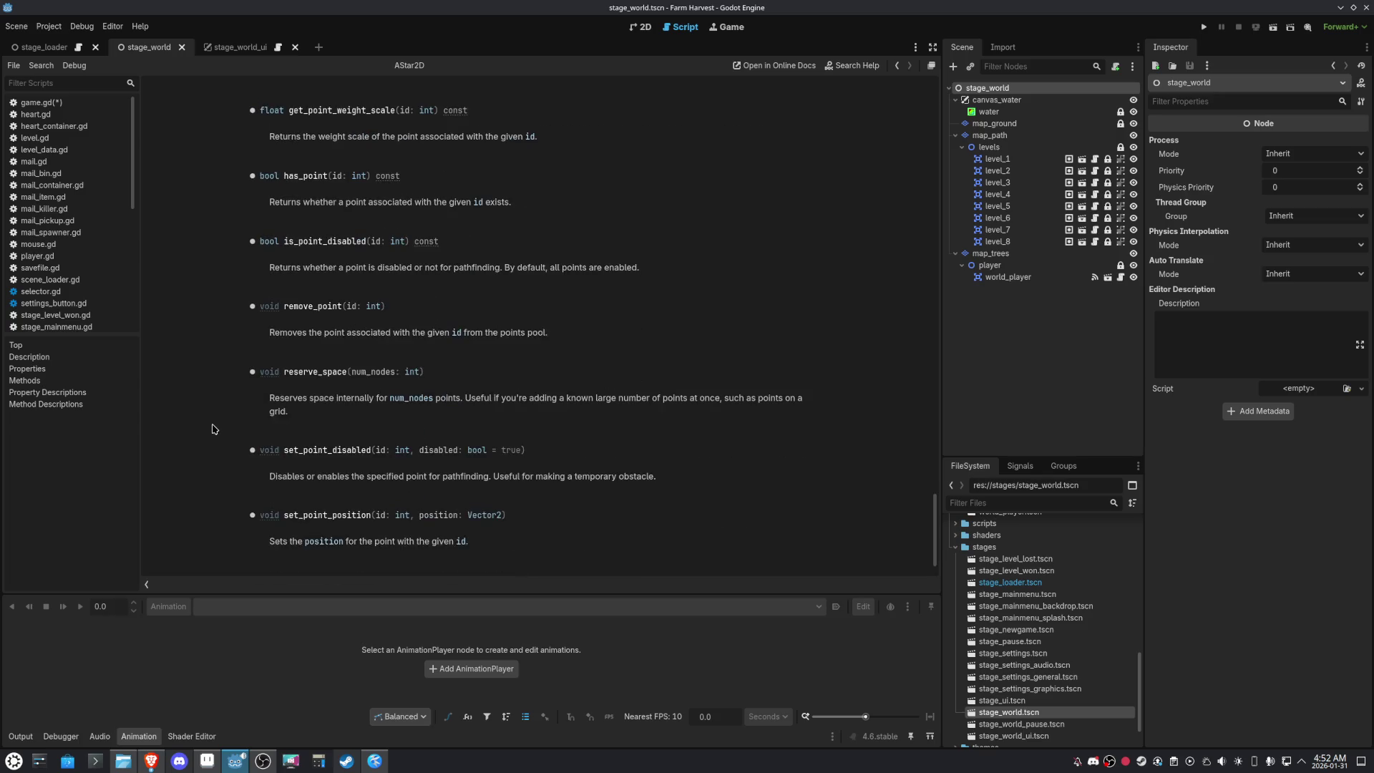
pyautogui.moveTo(936, 552)
pyautogui.mouseDown()
pyautogui.moveTo(875, 177)
pyautogui.moveTo(895, 111)
pyautogui.moveTo(888, 155)
pyautogui.mouseUp()
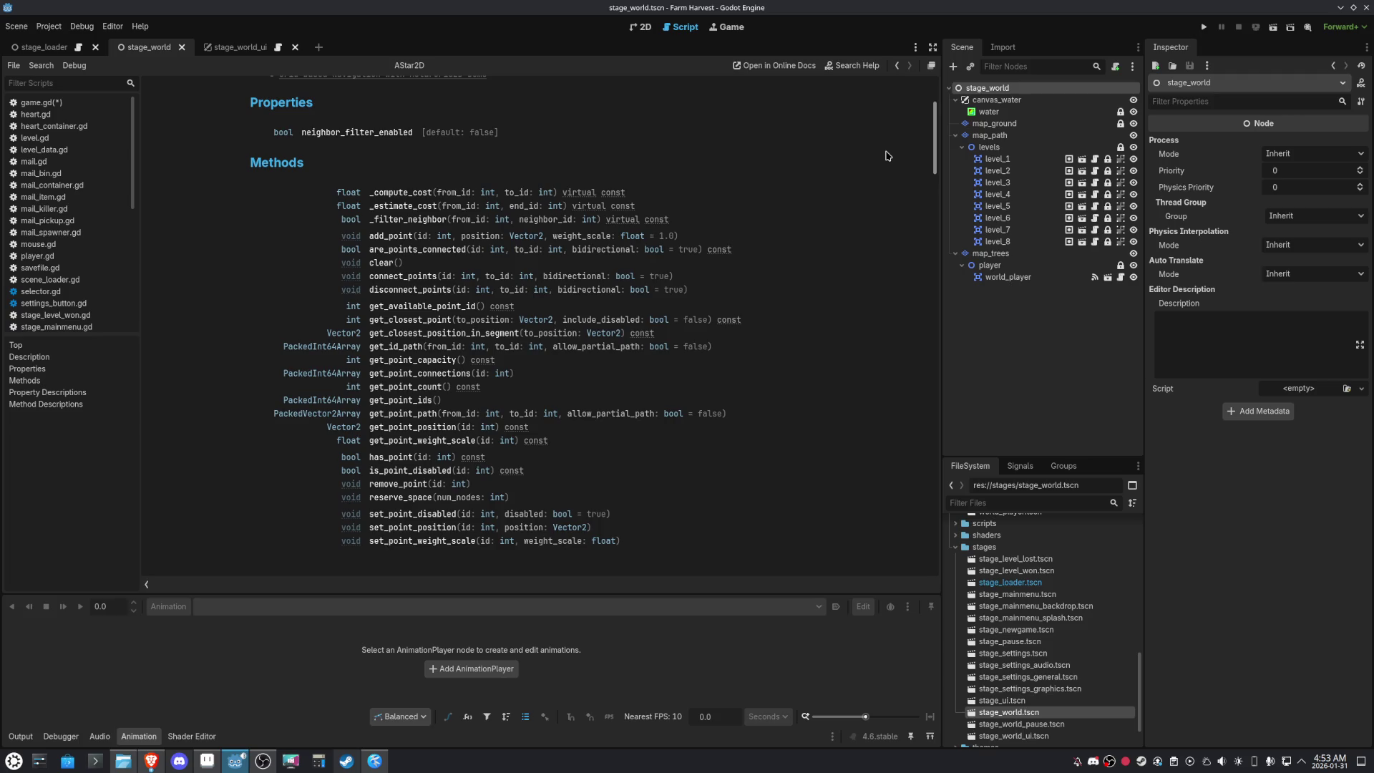
pyautogui.moveTo(887, 155); pyautogui.dragTo(887, 155)
pyautogui.doubleClick(595, 237)
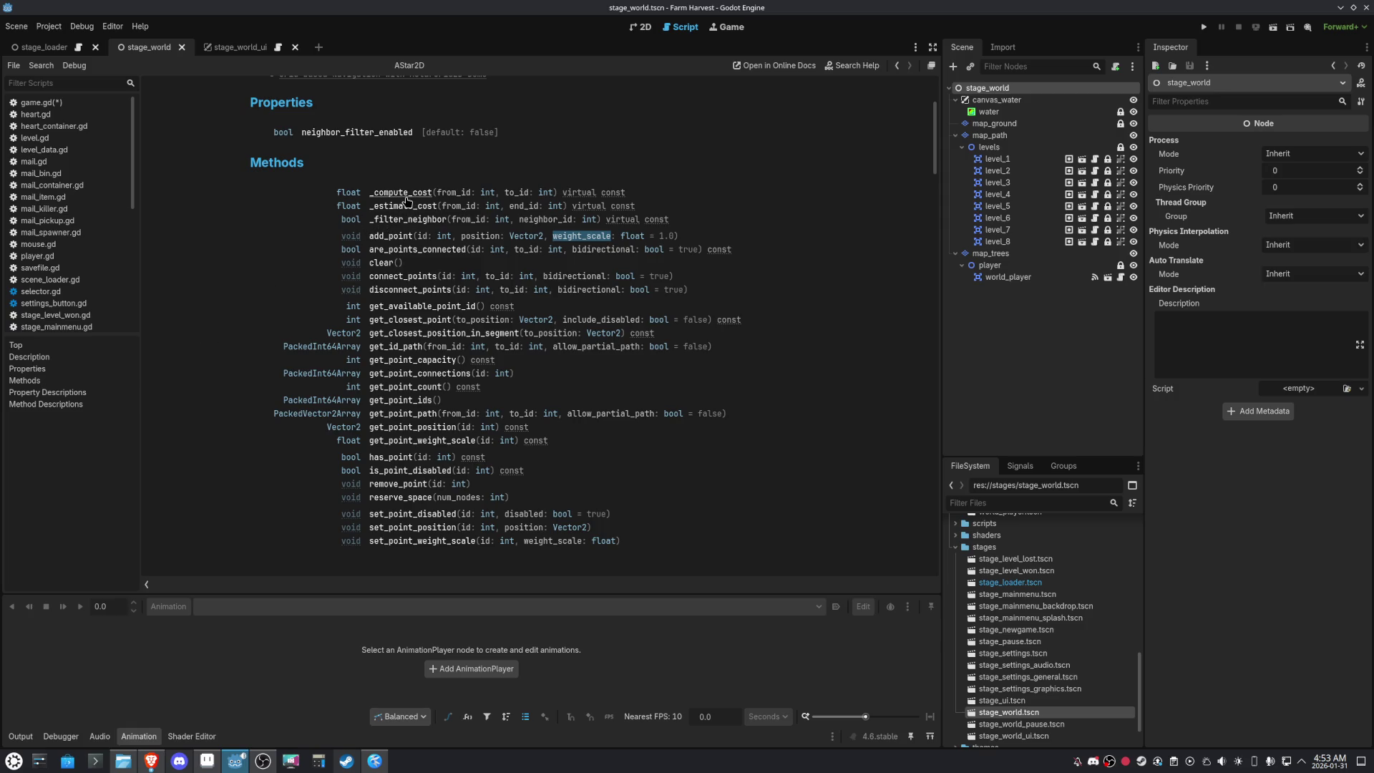
pyautogui.scroll(-3, 235, 295)
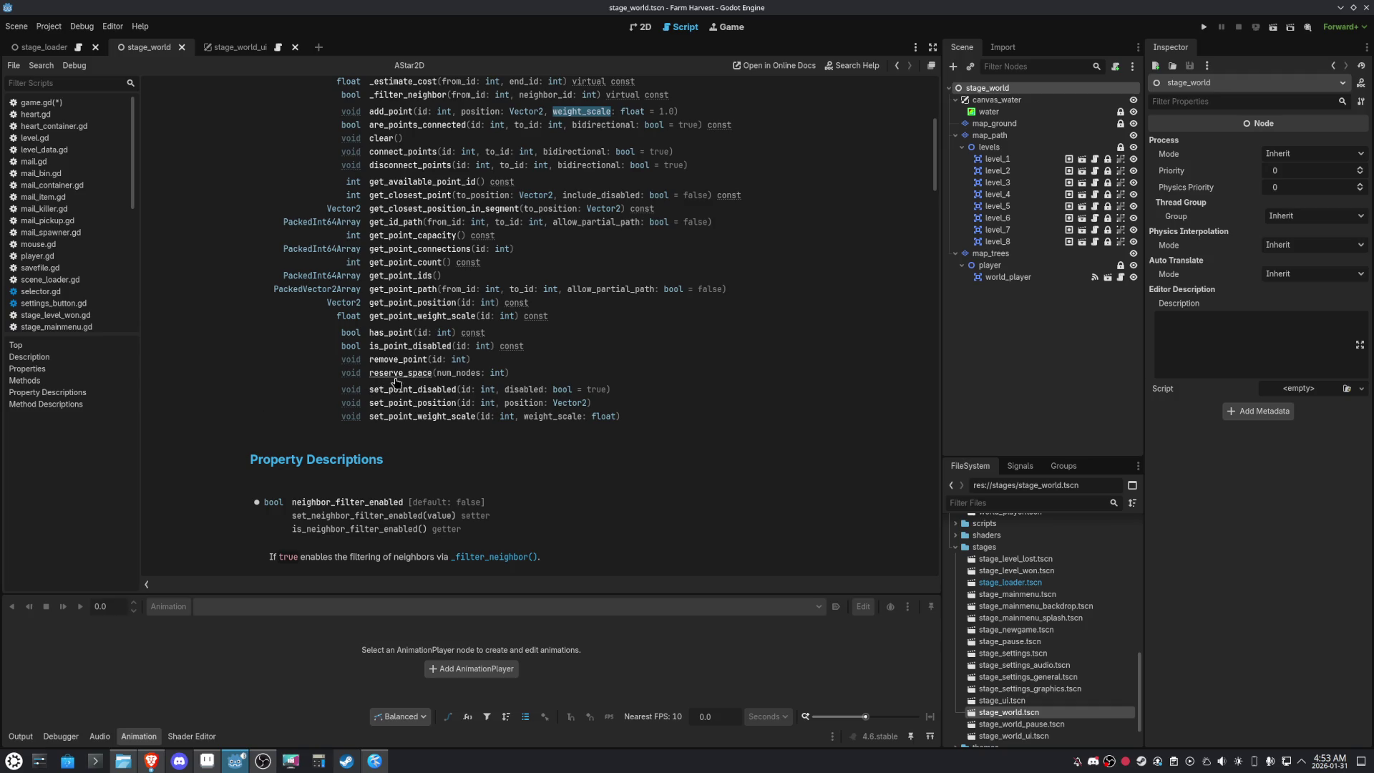
pyautogui.click(398, 375)
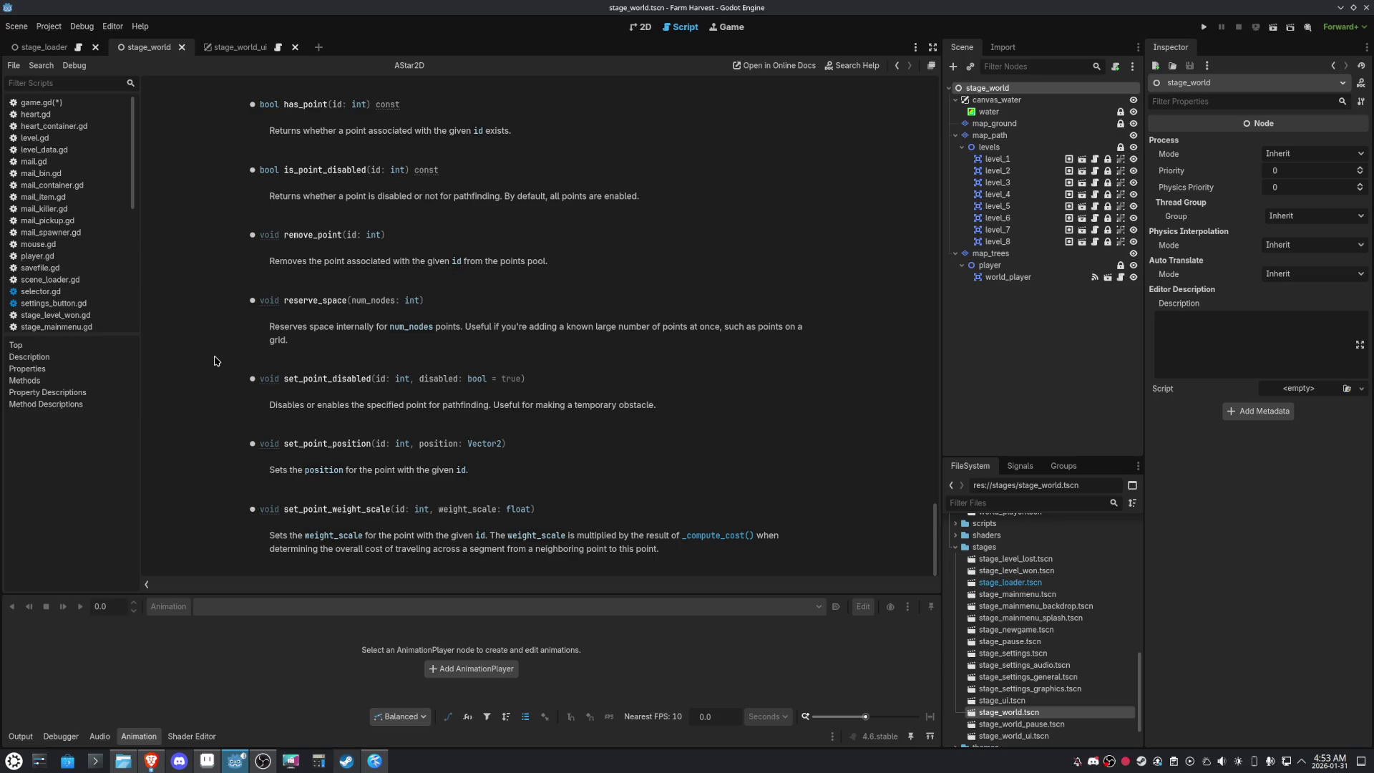
pyautogui.tripleClick(286, 337)
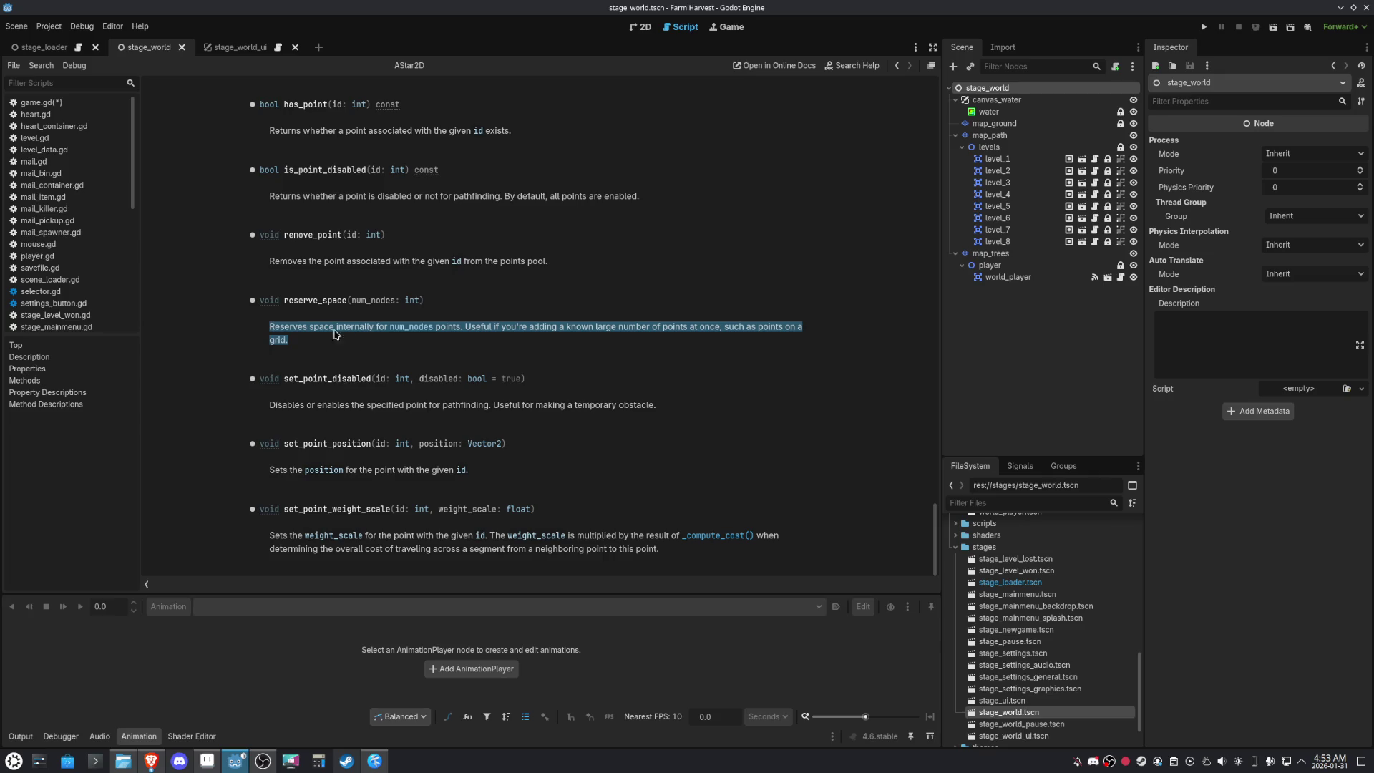
pyautogui.moveTo(934, 537)
pyautogui.mouseDown()
pyautogui.moveTo(950, 346)
pyautogui.moveTo(911, 94)
pyautogui.mouseUp()
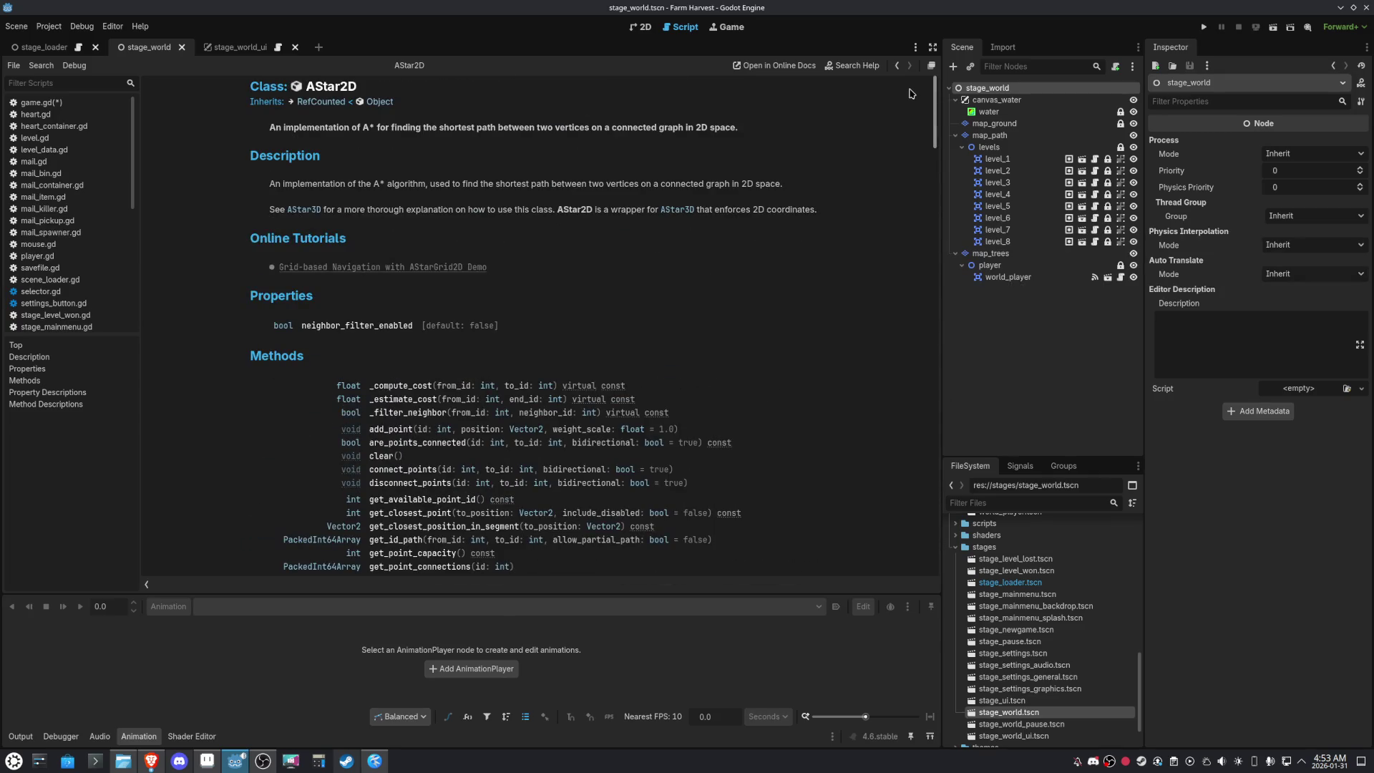
# Browse the AStar3D class reference linked from AStar2D, then go back to the AStar2D page
pyautogui.click(306, 209)
pyautogui.scroll(-10, 185, 332)
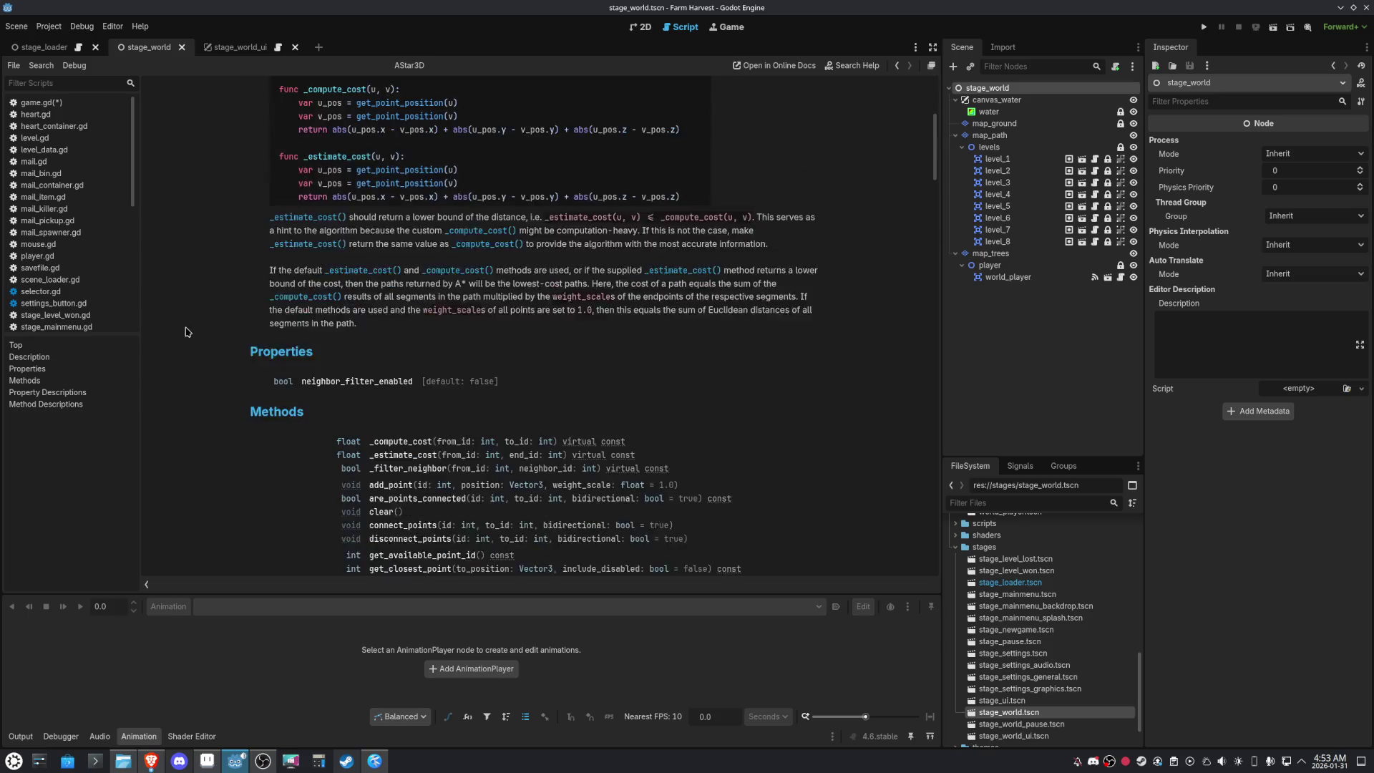
pyautogui.scroll(-2, 185, 331)
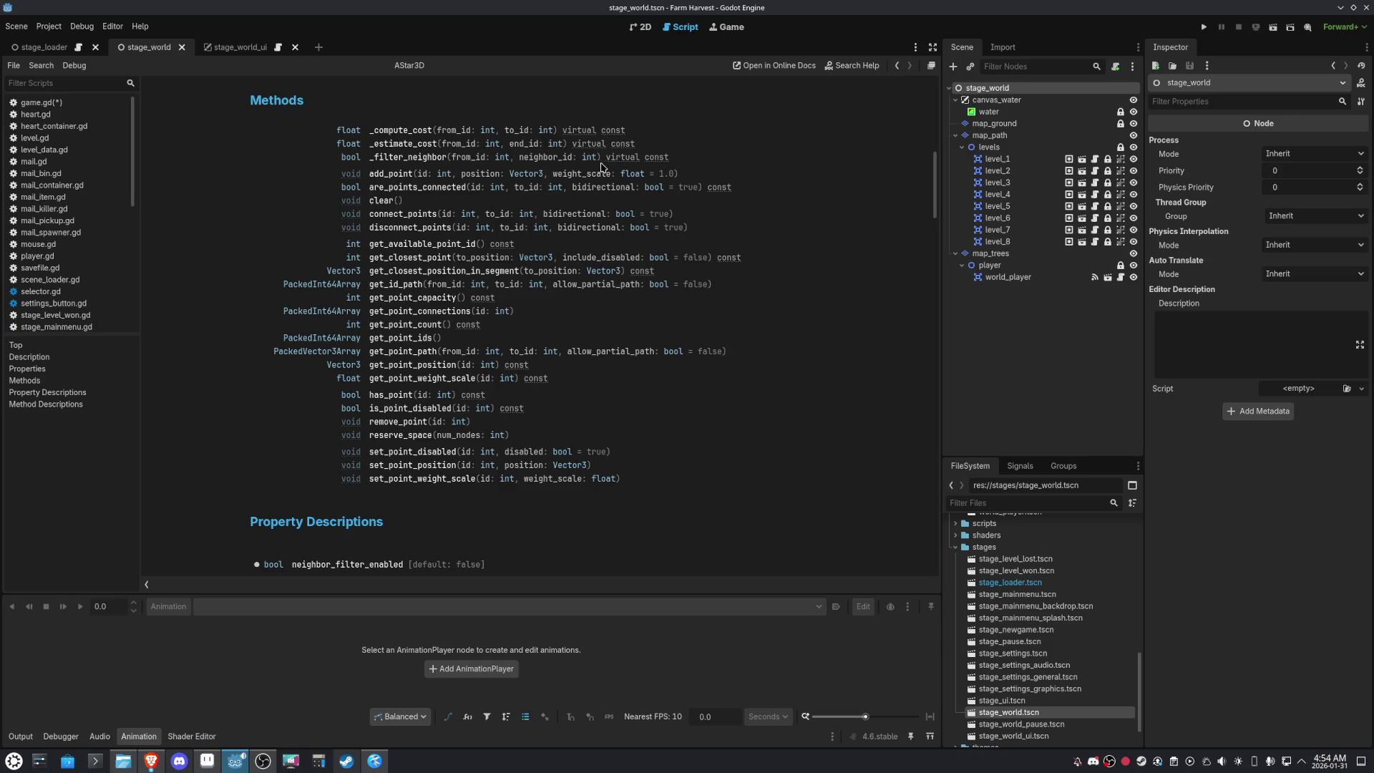
pyautogui.scroll(-5, 545, 419)
pyautogui.scroll(15, 545, 426)
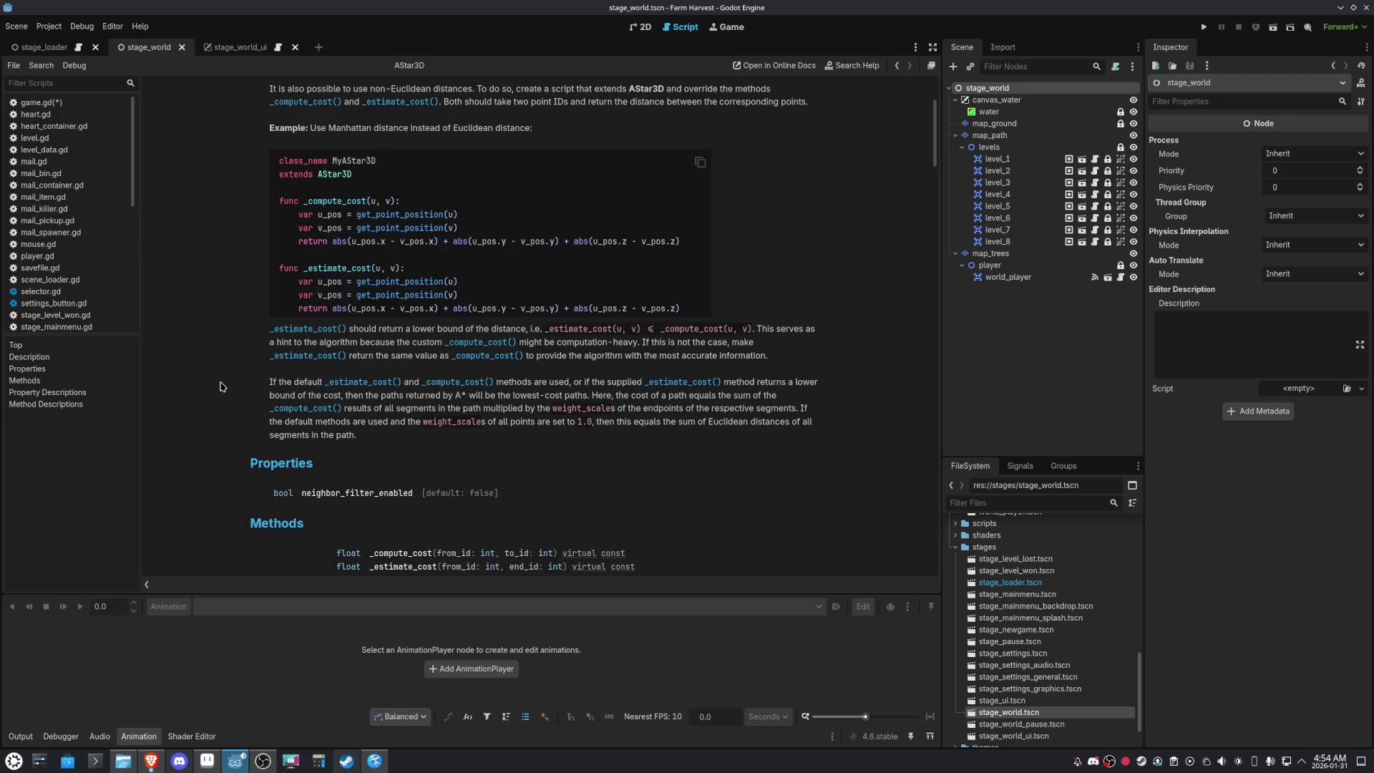
pyautogui.scroll(3, 220, 387)
pyautogui.scroll(2, 220, 387)
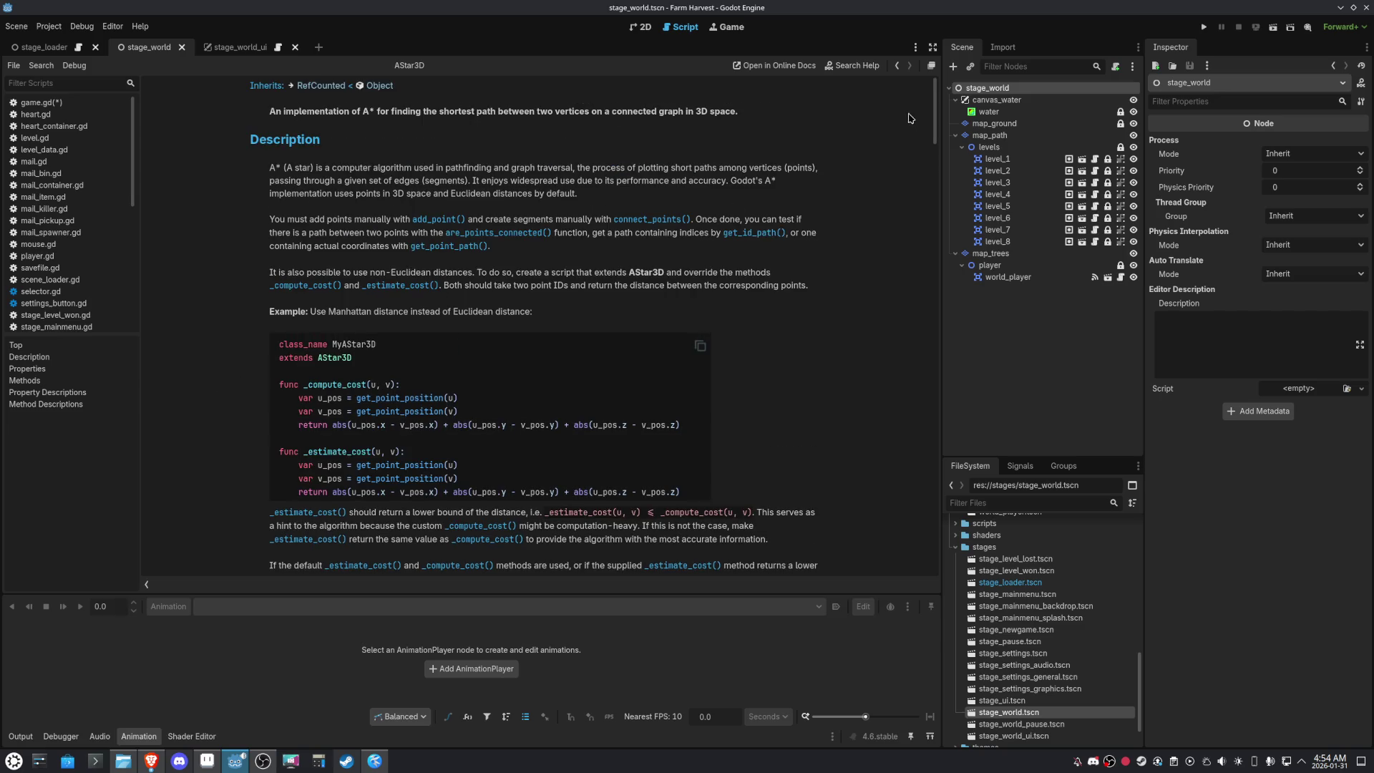
pyautogui.click(897, 67)
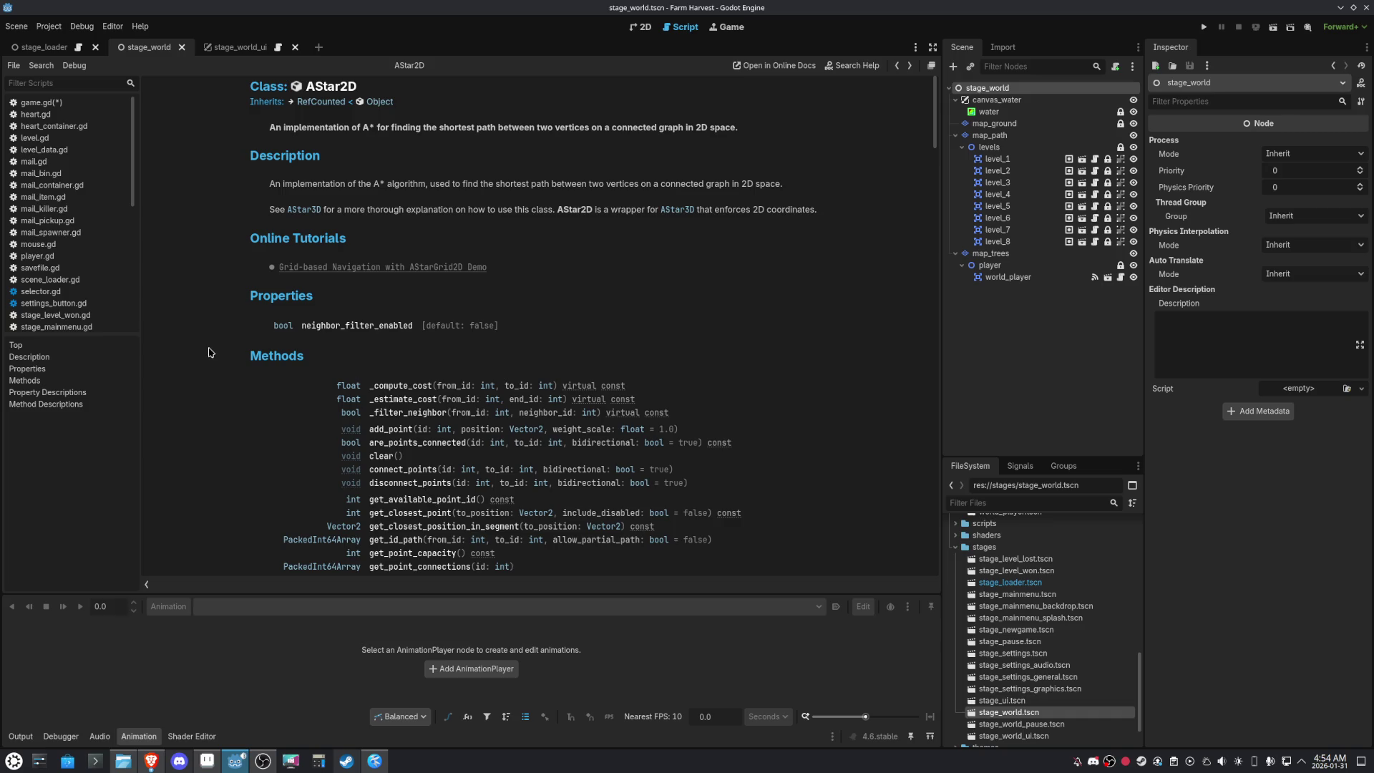
# Search the help for 'Help', browse the results, then cancel back to the AStar2D methods list
pyautogui.click(852, 65)
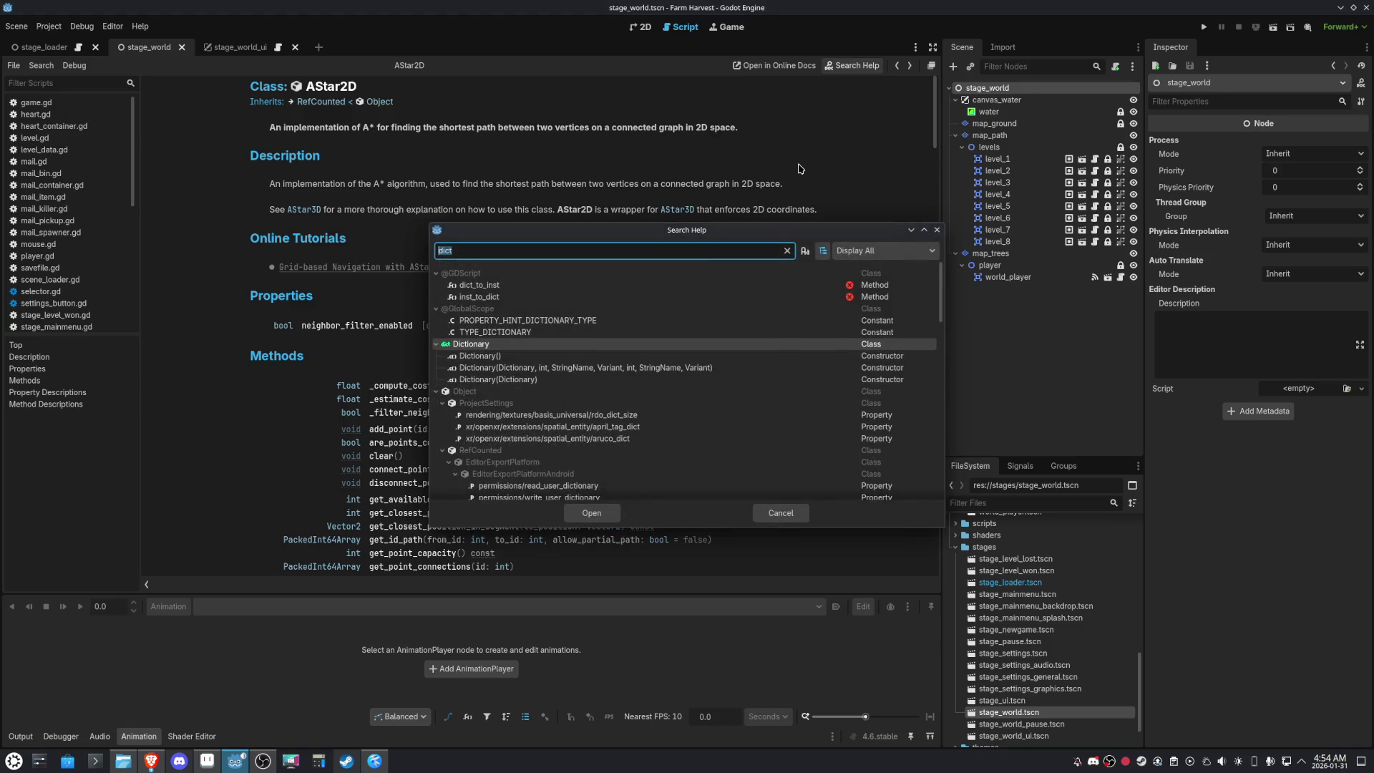
pyautogui.write('Help')
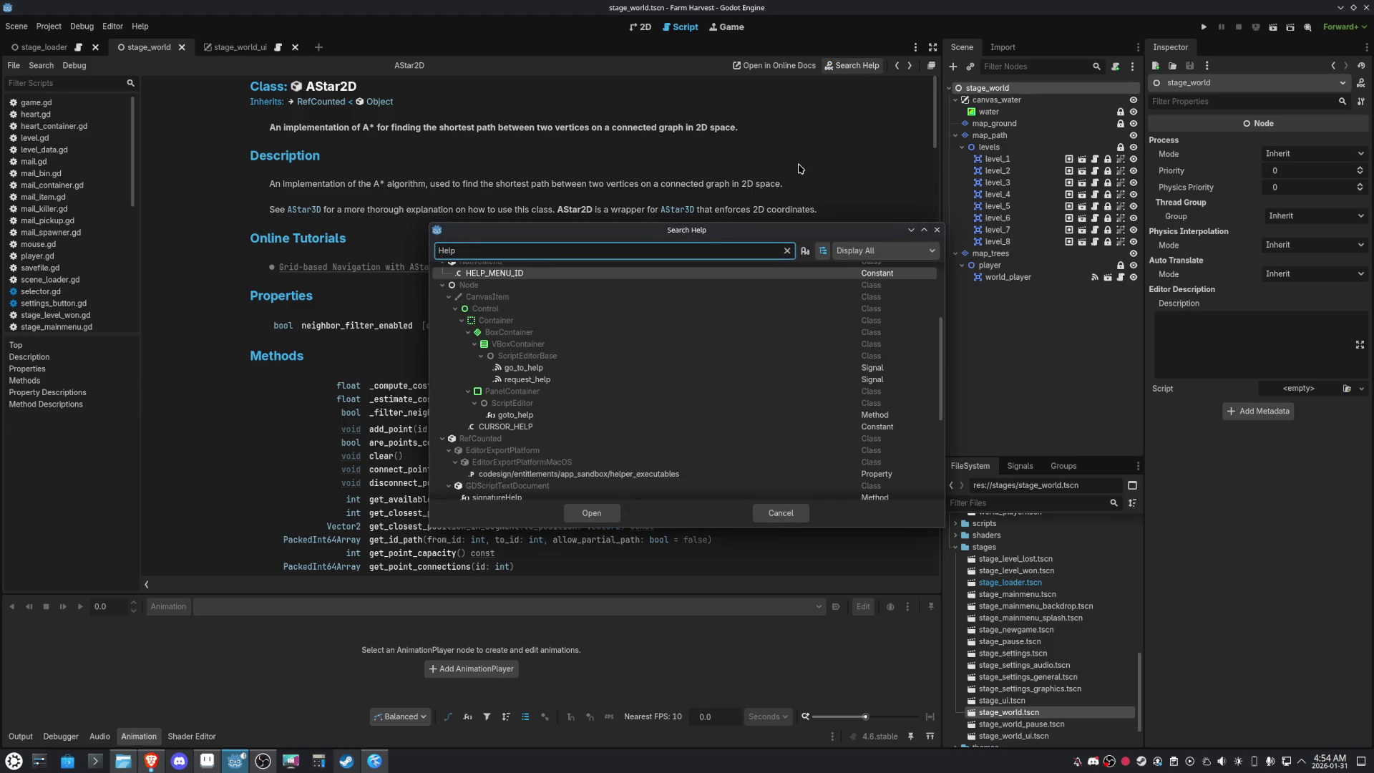
pyautogui.scroll(-5, 612, 333)
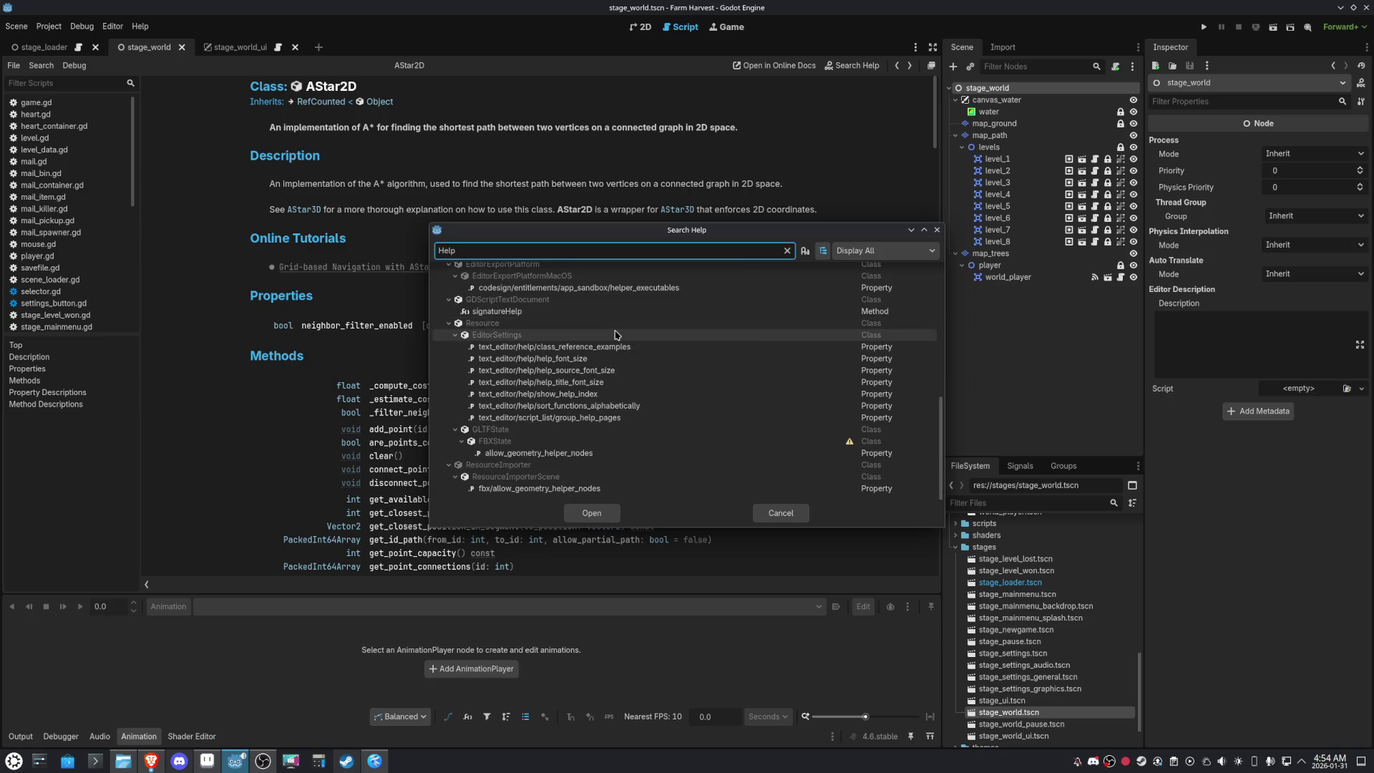
pyautogui.scroll(10, 616, 334)
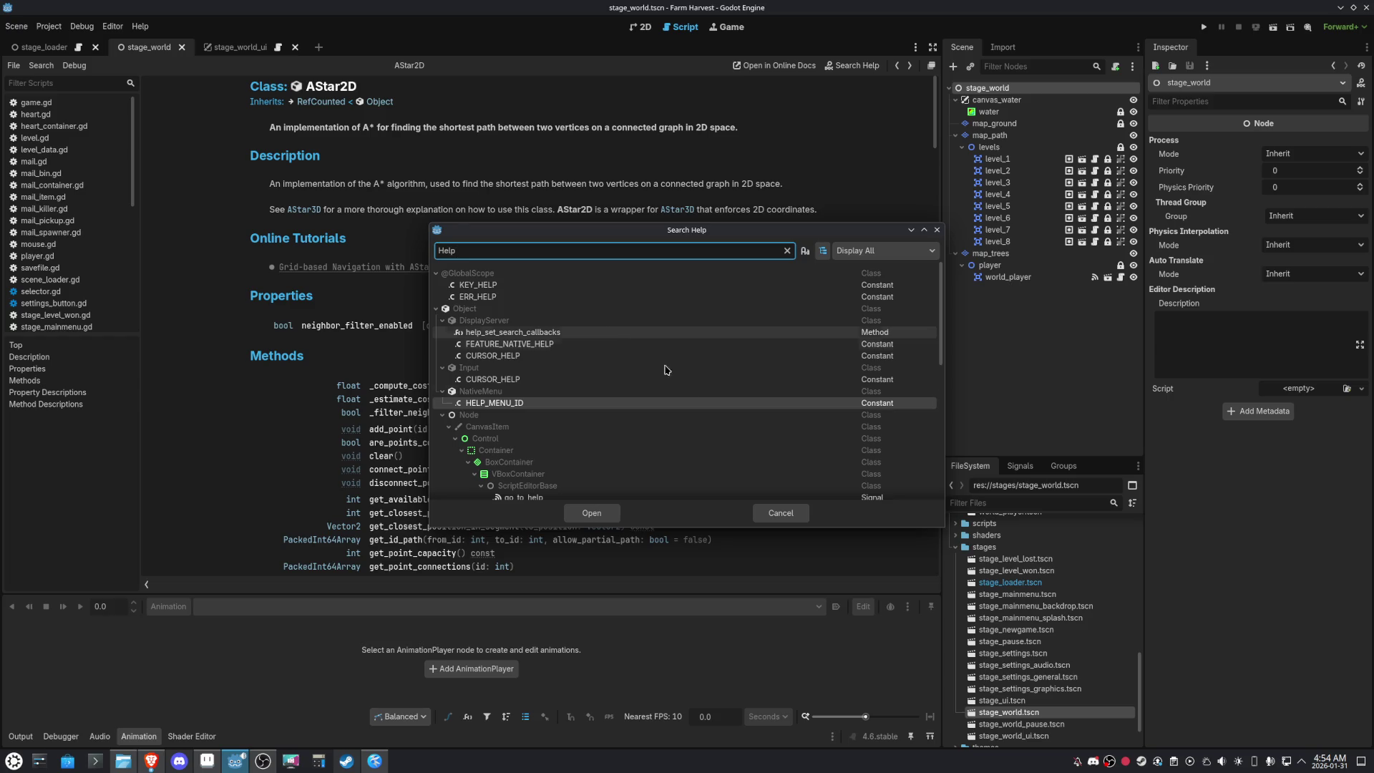
pyautogui.click(781, 513)
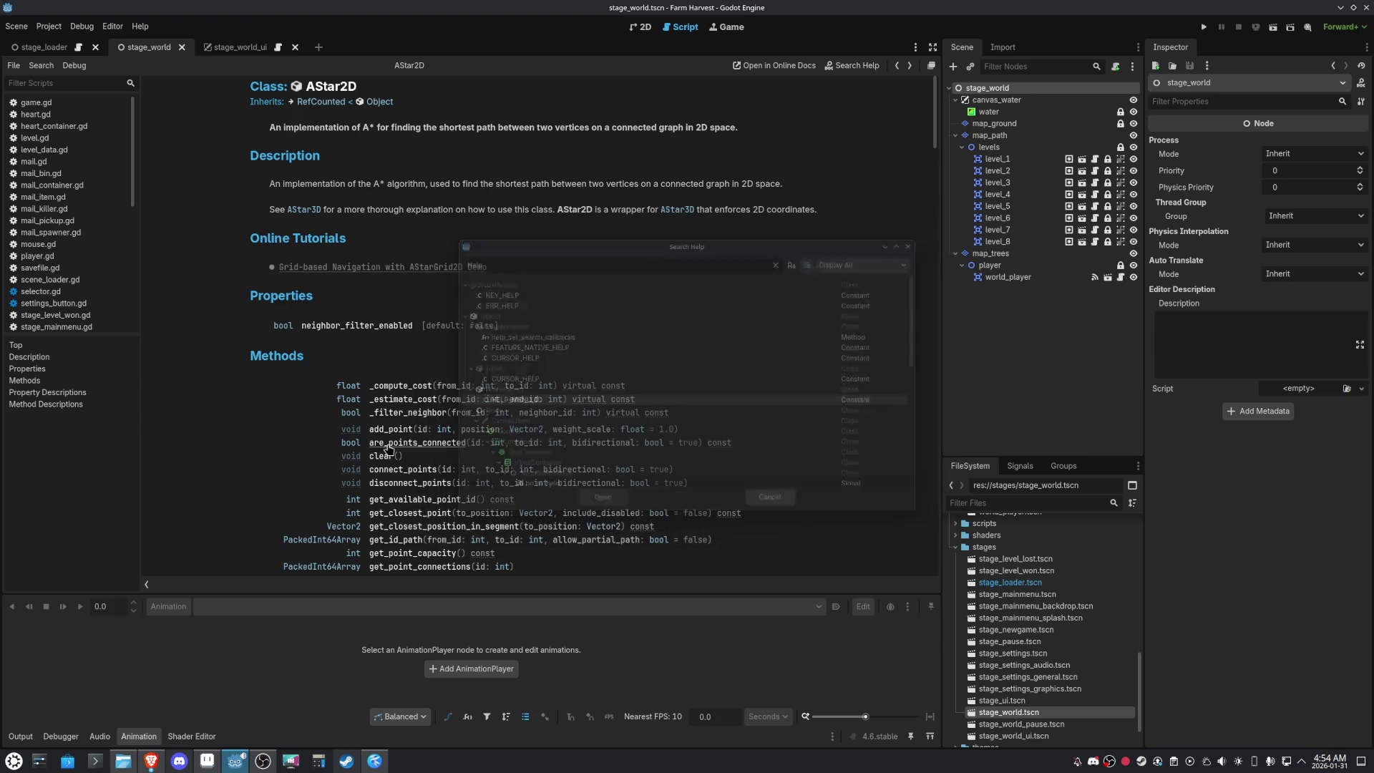
pyautogui.scroll(-2, 250, 425)
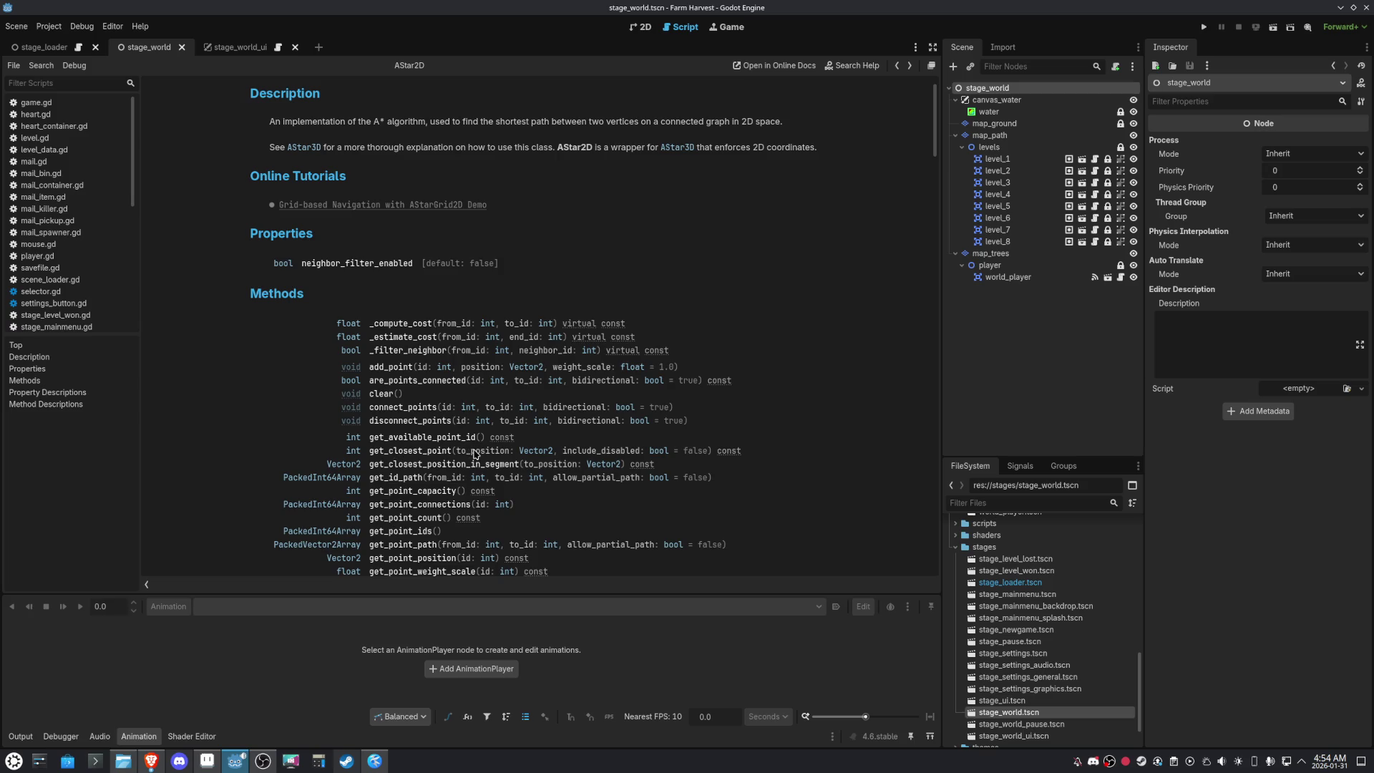
pyautogui.click(424, 451)
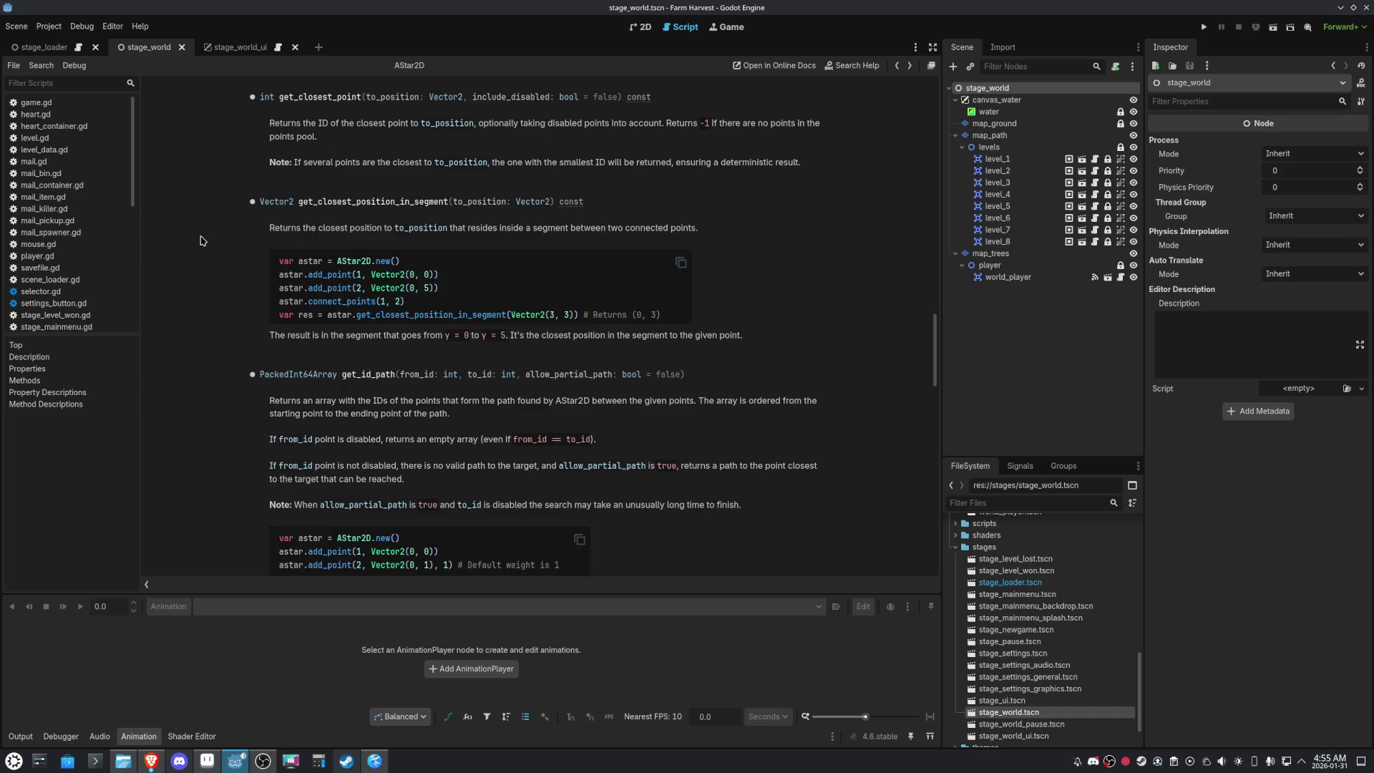
pyautogui.scroll(20, 200, 241)
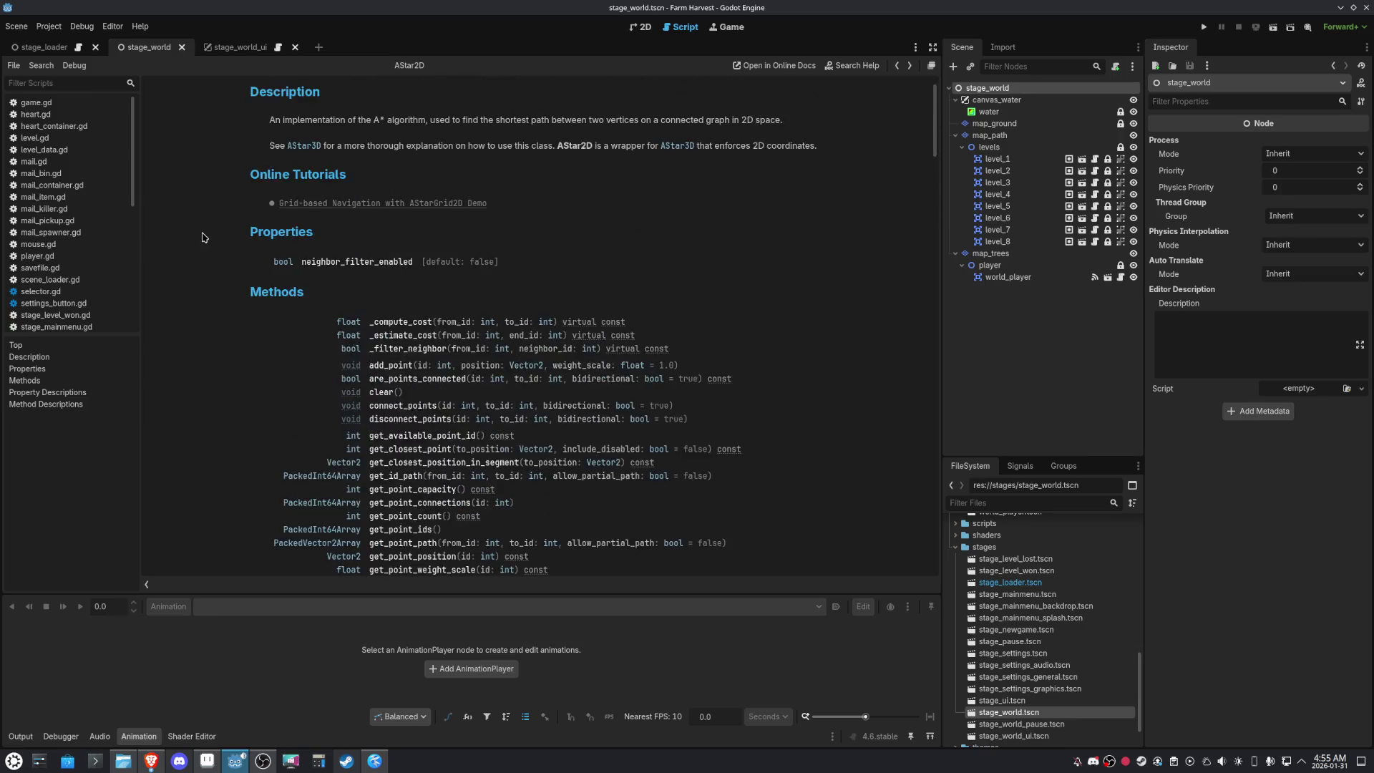
pyautogui.scroll(2, 203, 236)
# Open level_1.tscn from the levels folder in FileSystem and save it
pyautogui.click(643, 27)
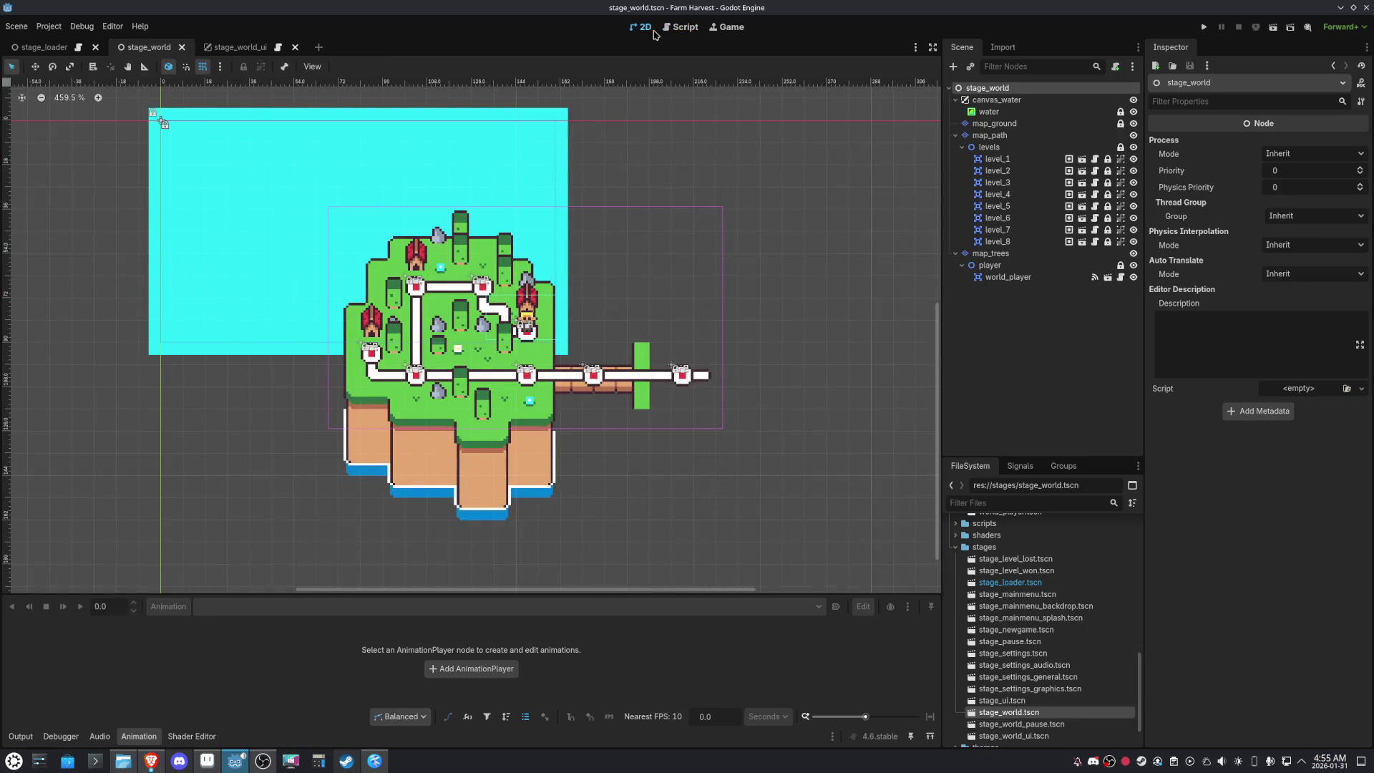
pyautogui.click(230, 48)
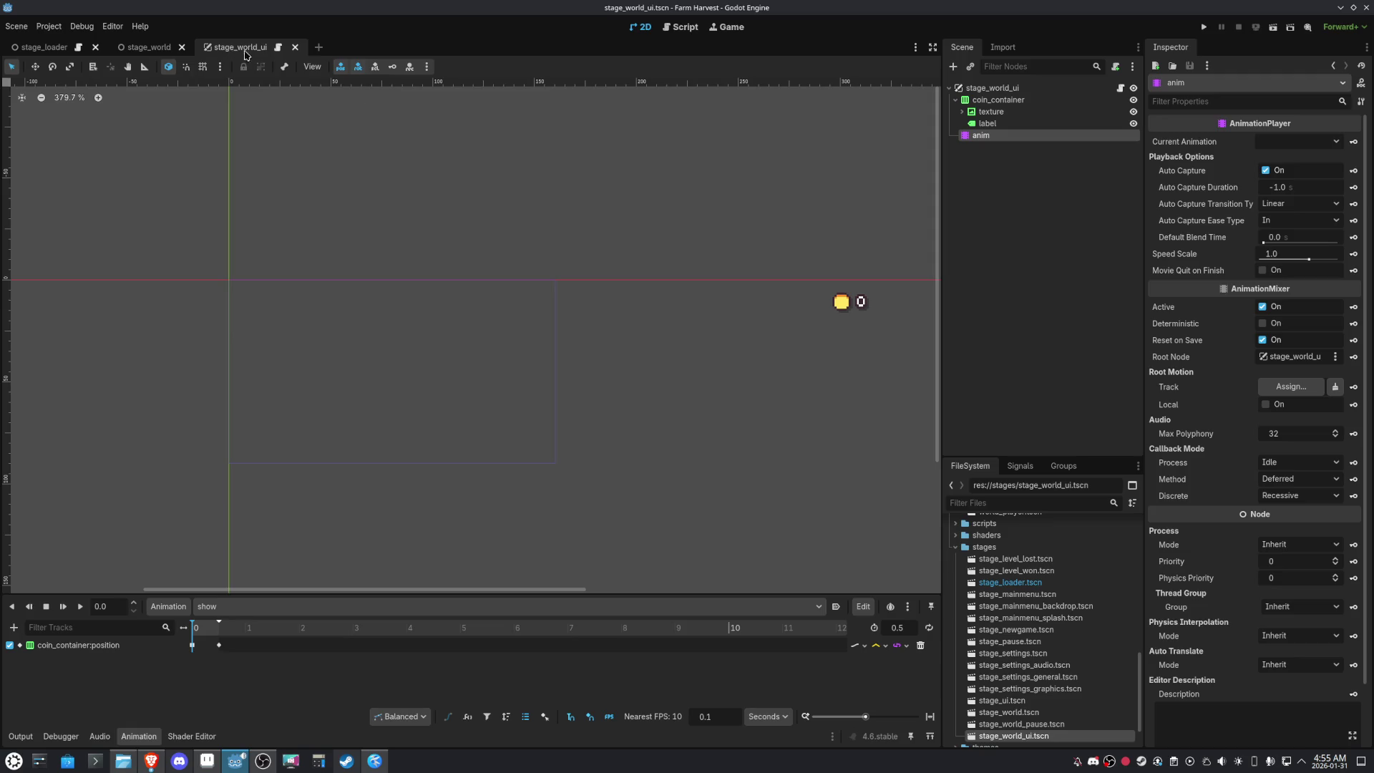
pyautogui.scroll(-2, 1090, 684)
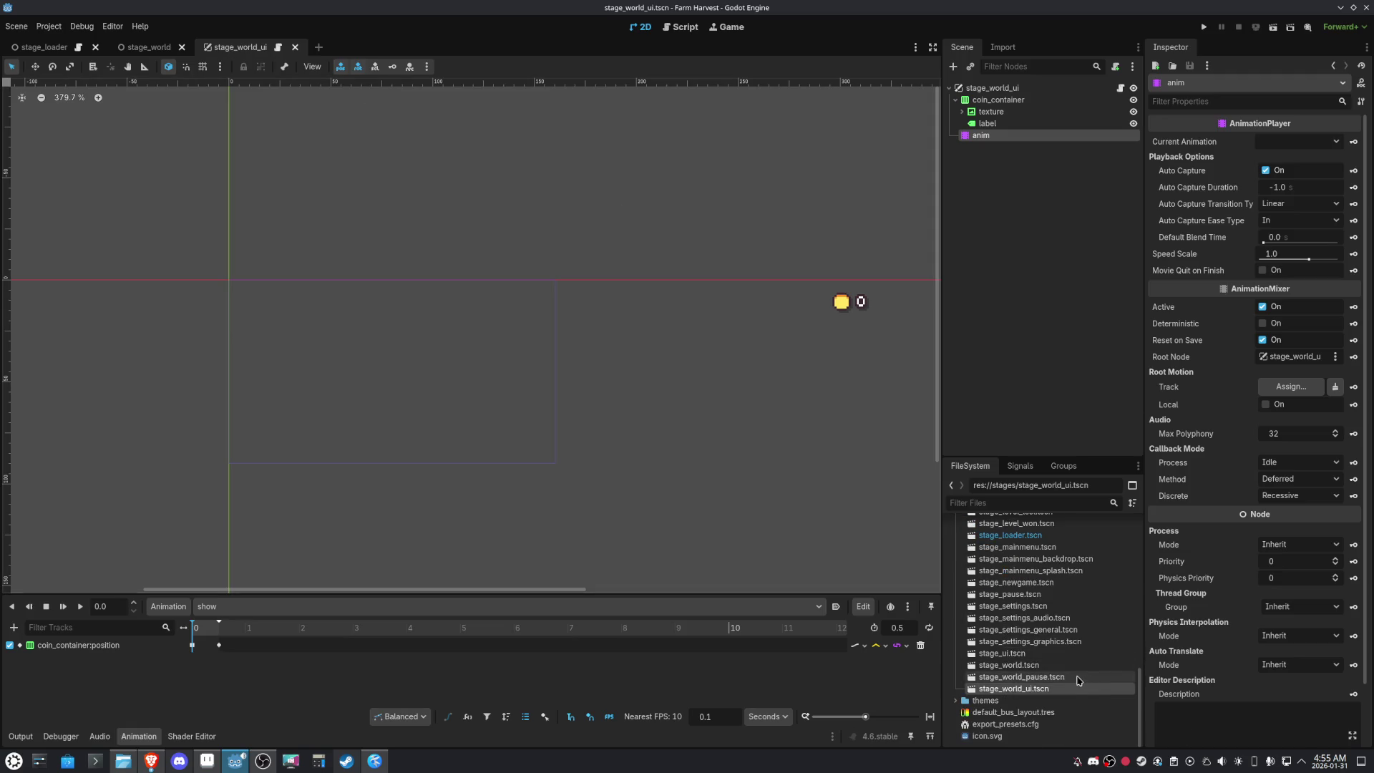
pyautogui.scroll(2, 1064, 679)
pyautogui.scroll(10, 1065, 679)
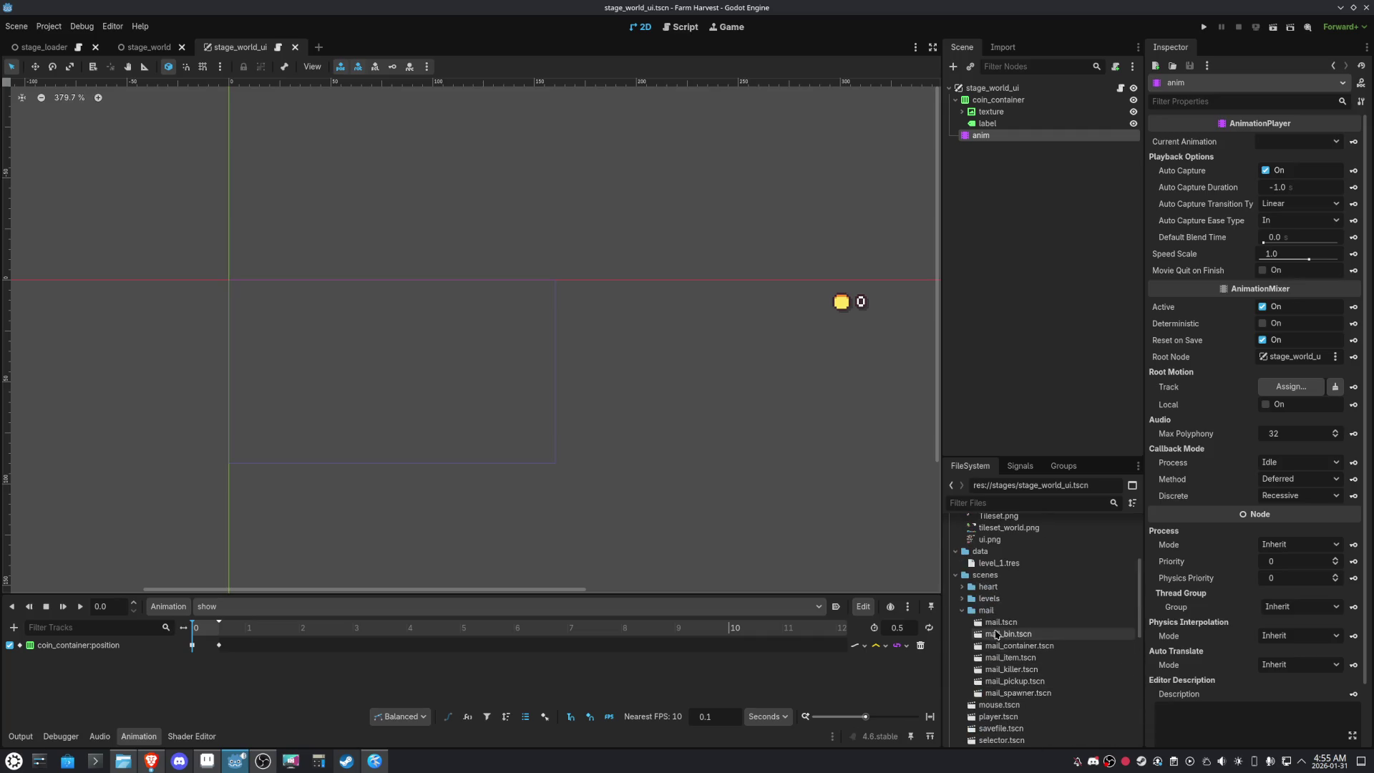
pyautogui.click(962, 598)
pyautogui.doubleClick(1006, 609)
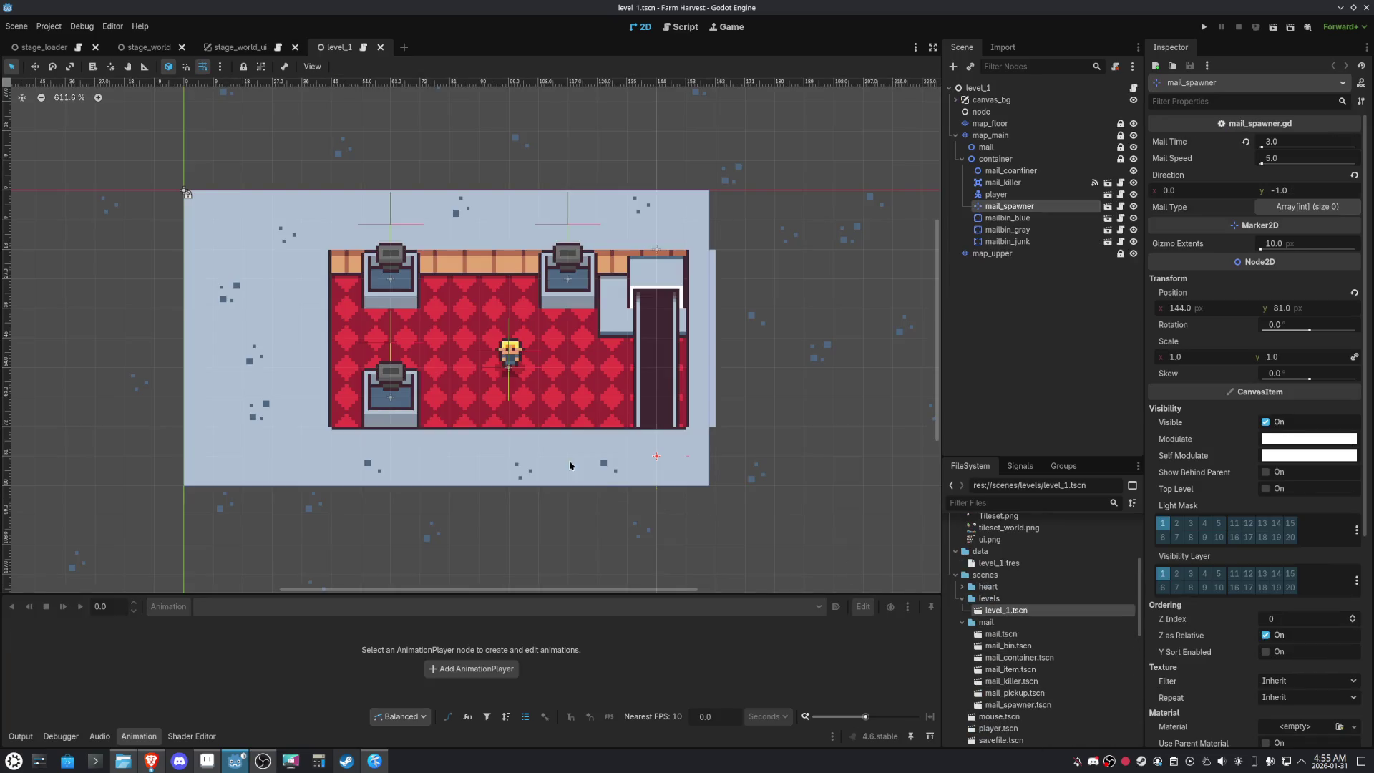
pyautogui.scroll(3, 494, 401)
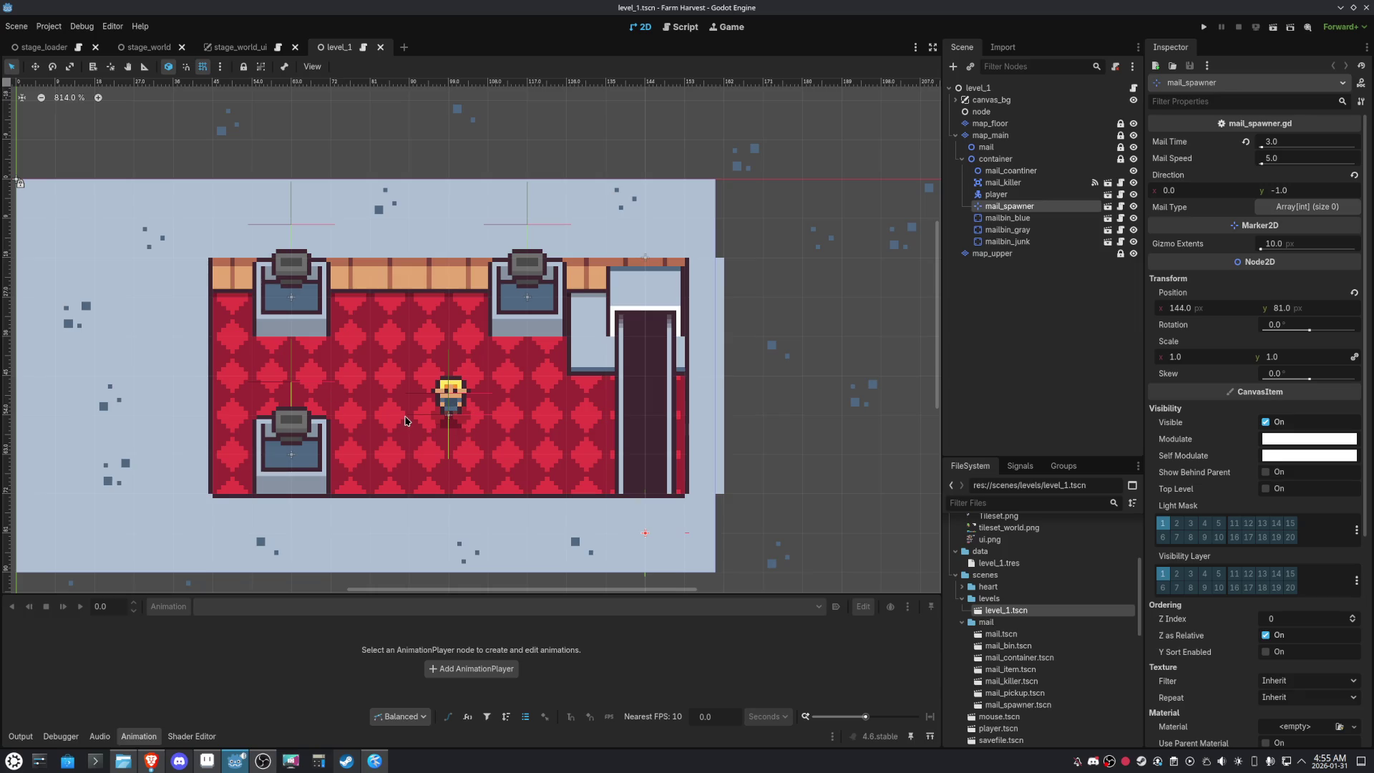
pyautogui.hotkey('ctrl', 's')
# Delete the mailbin_junk node from level_1, leaving the gray mail bin selected
pyautogui.scroll(-5, 418, 423)
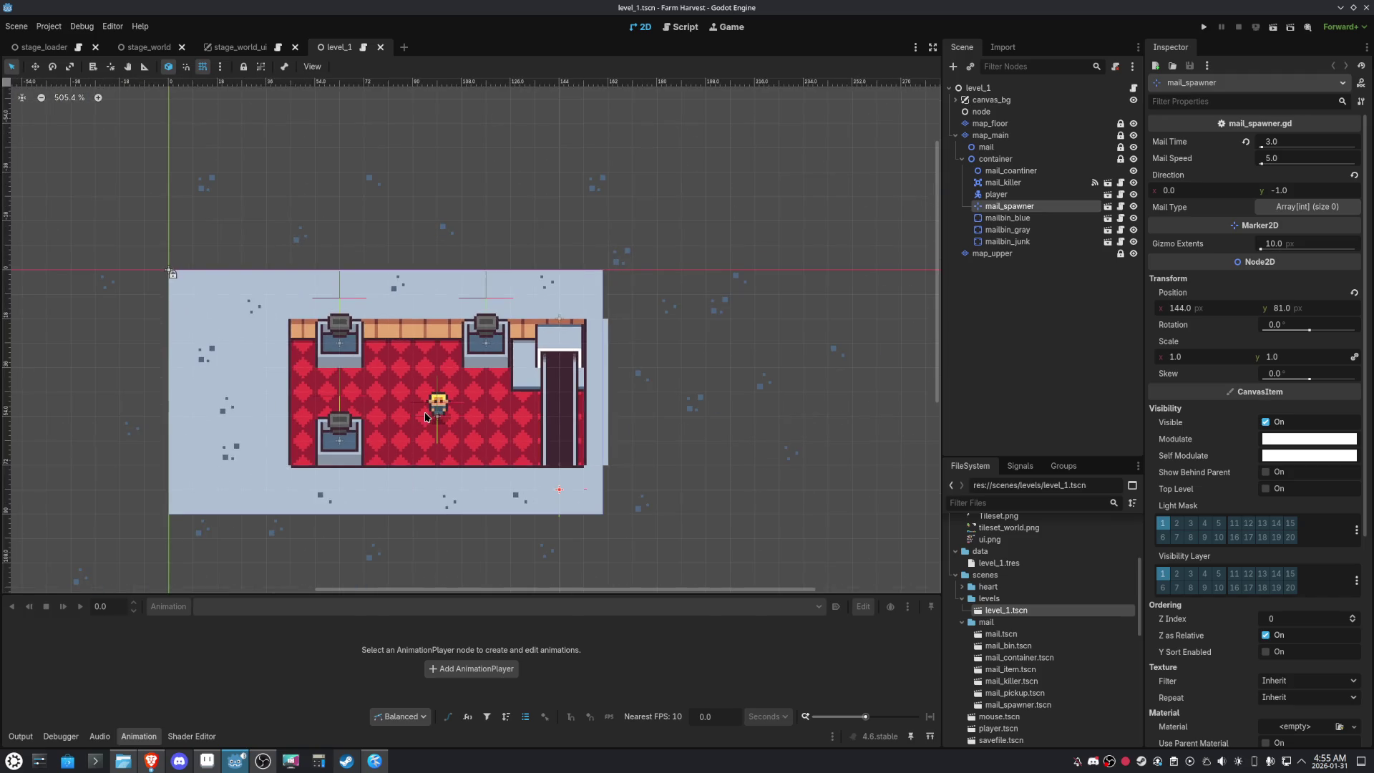
pyautogui.click(482, 354)
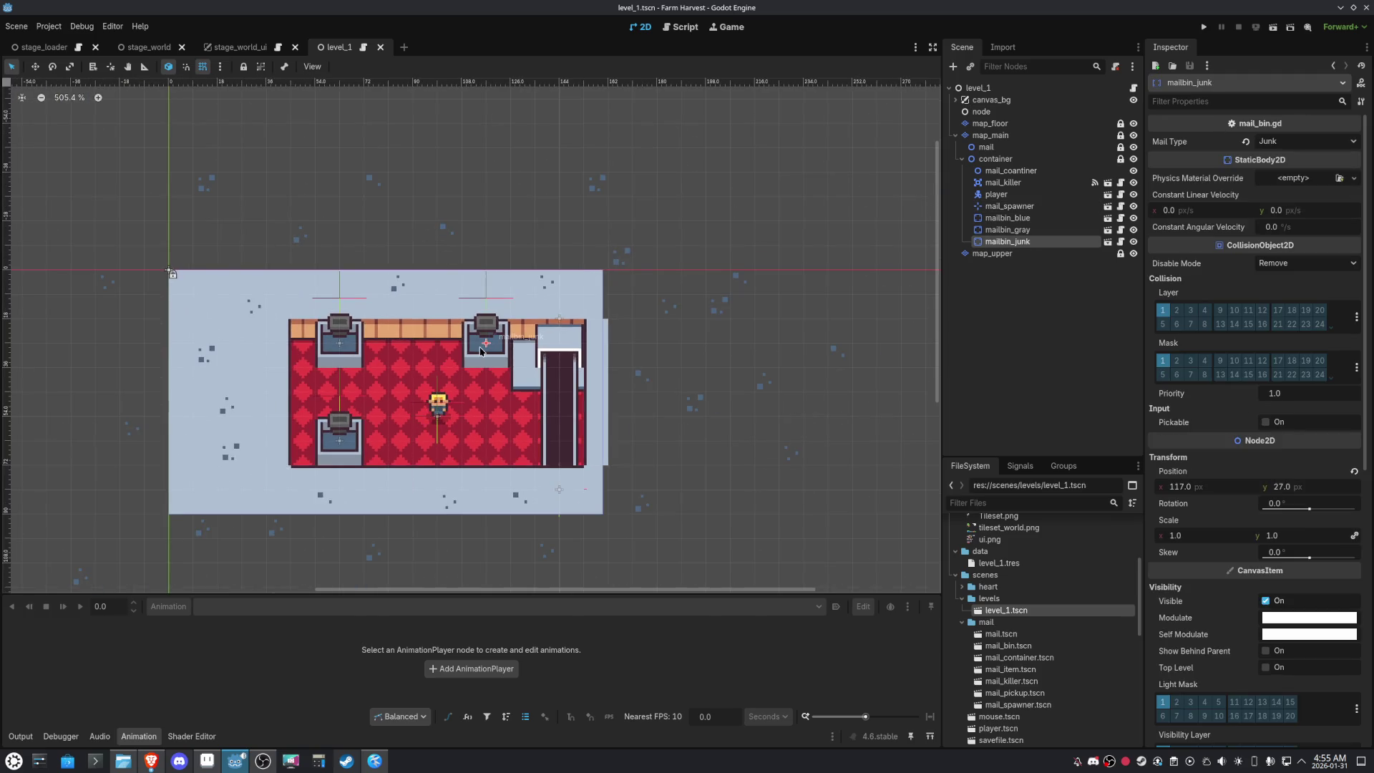
pyautogui.press('Delete')
pyautogui.press('Return')
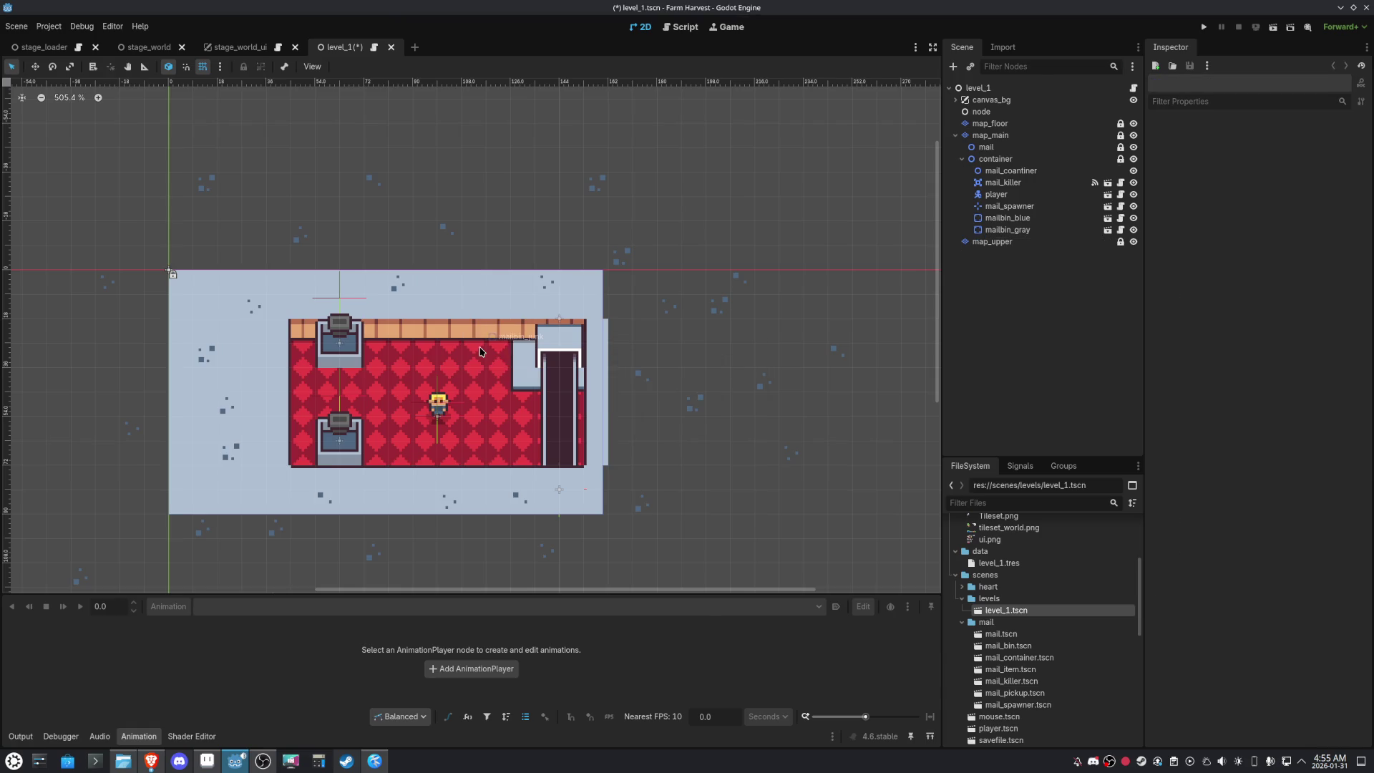
pyautogui.click(335, 450)
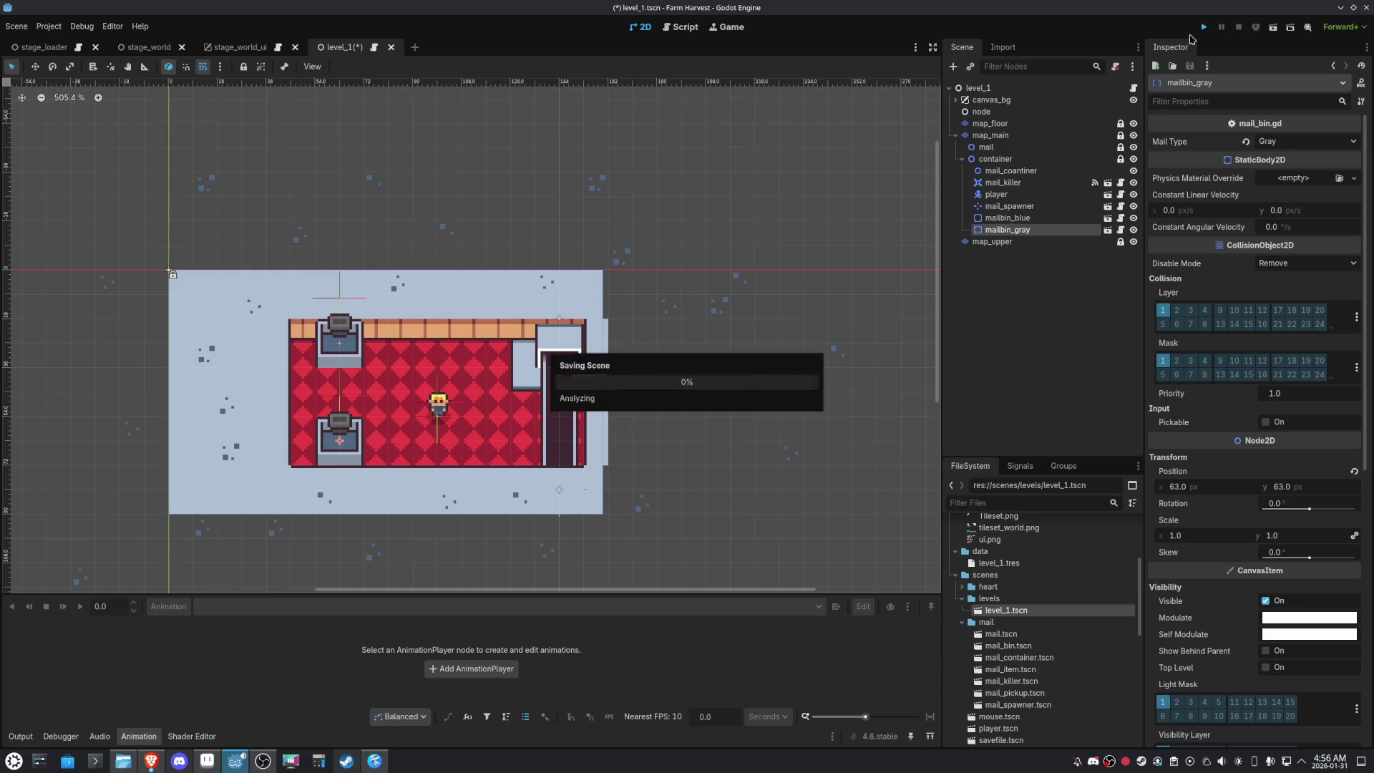
# Run the game and deliver the brown and blue mail, reaching COMPLETE! with 3 stars in 0:35
pyautogui.click(1204, 27)
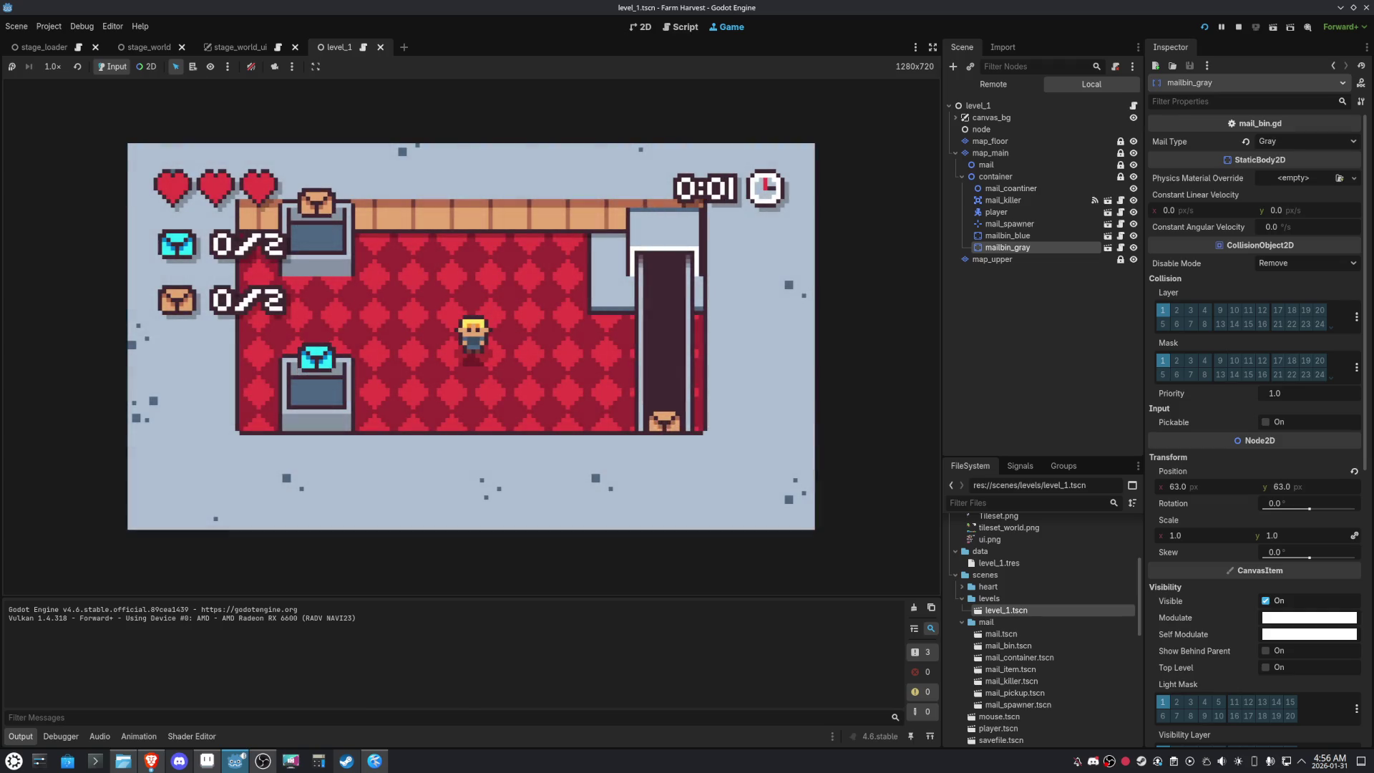
pyautogui.press('Right')
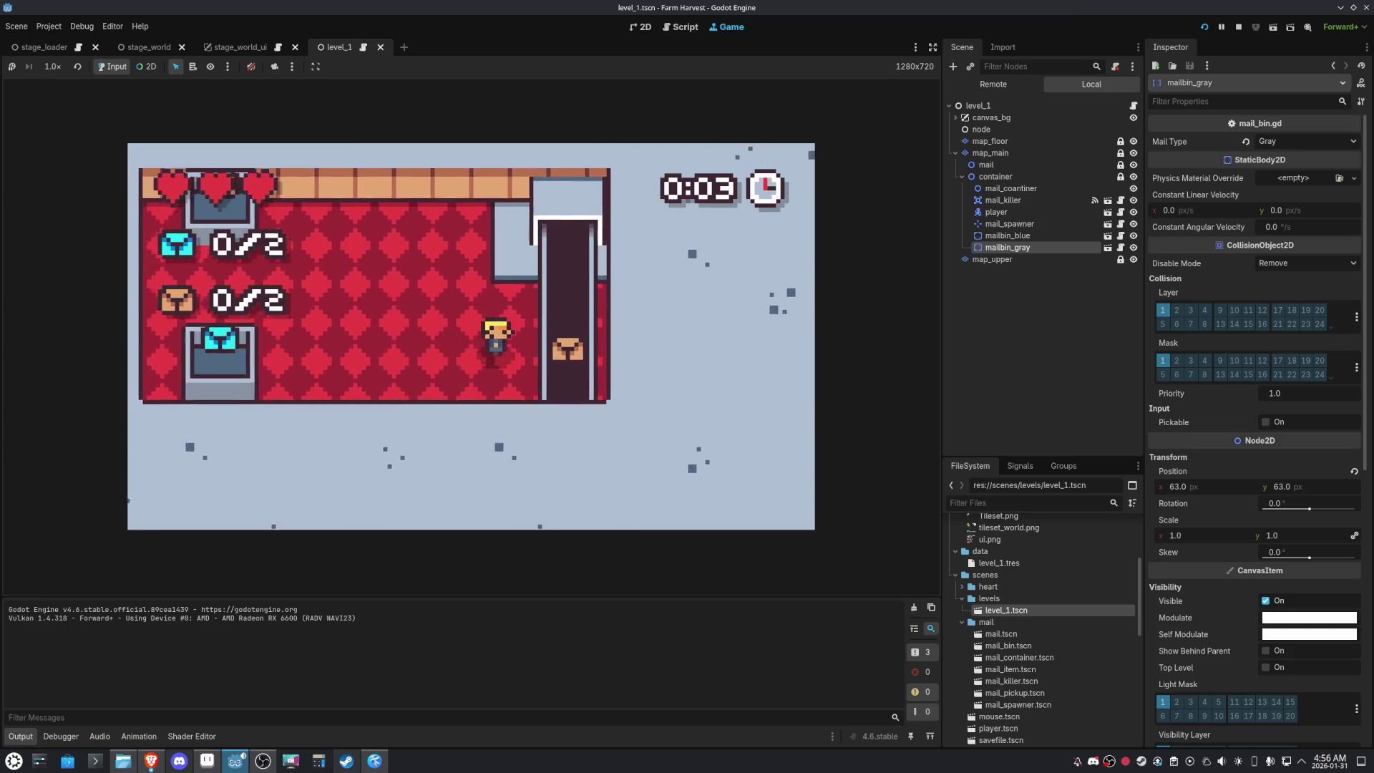
pyautogui.press('Right')
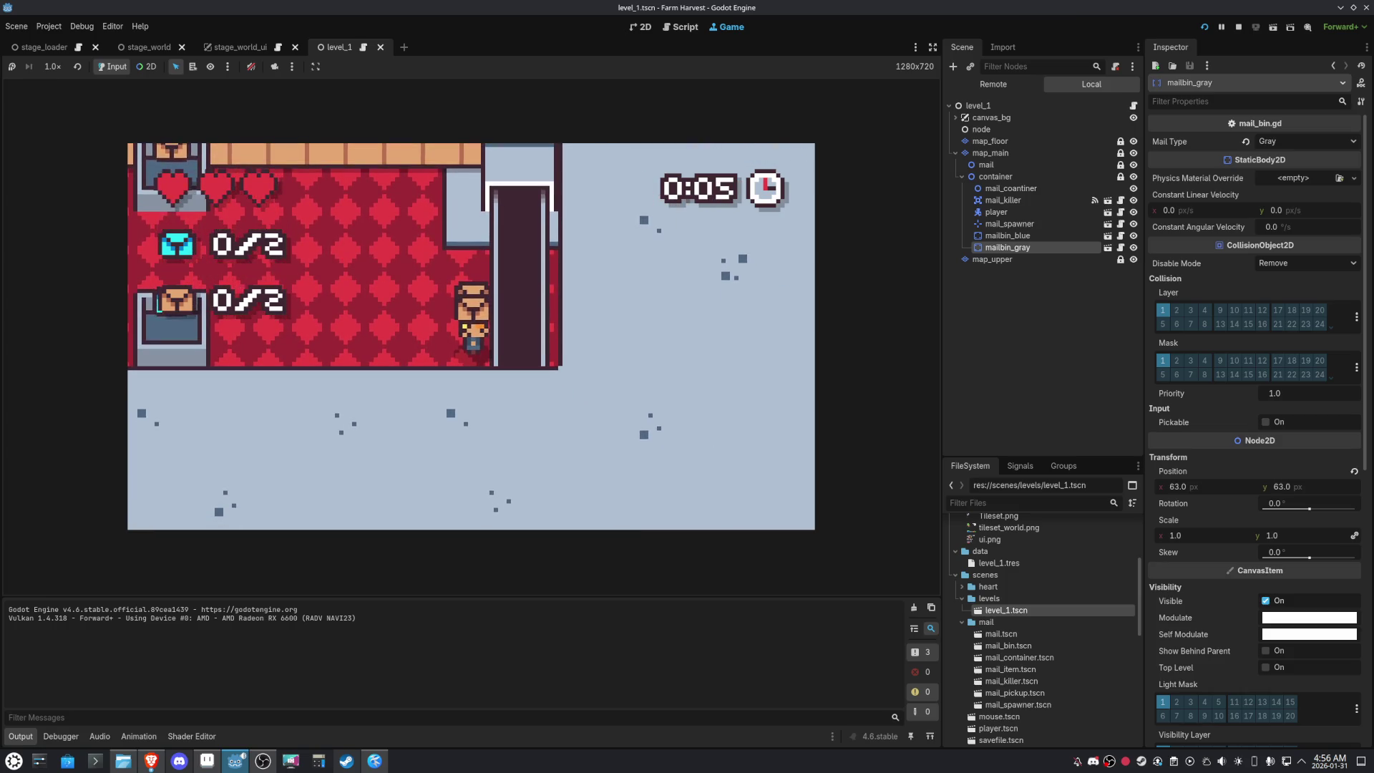
pyautogui.press('Down')
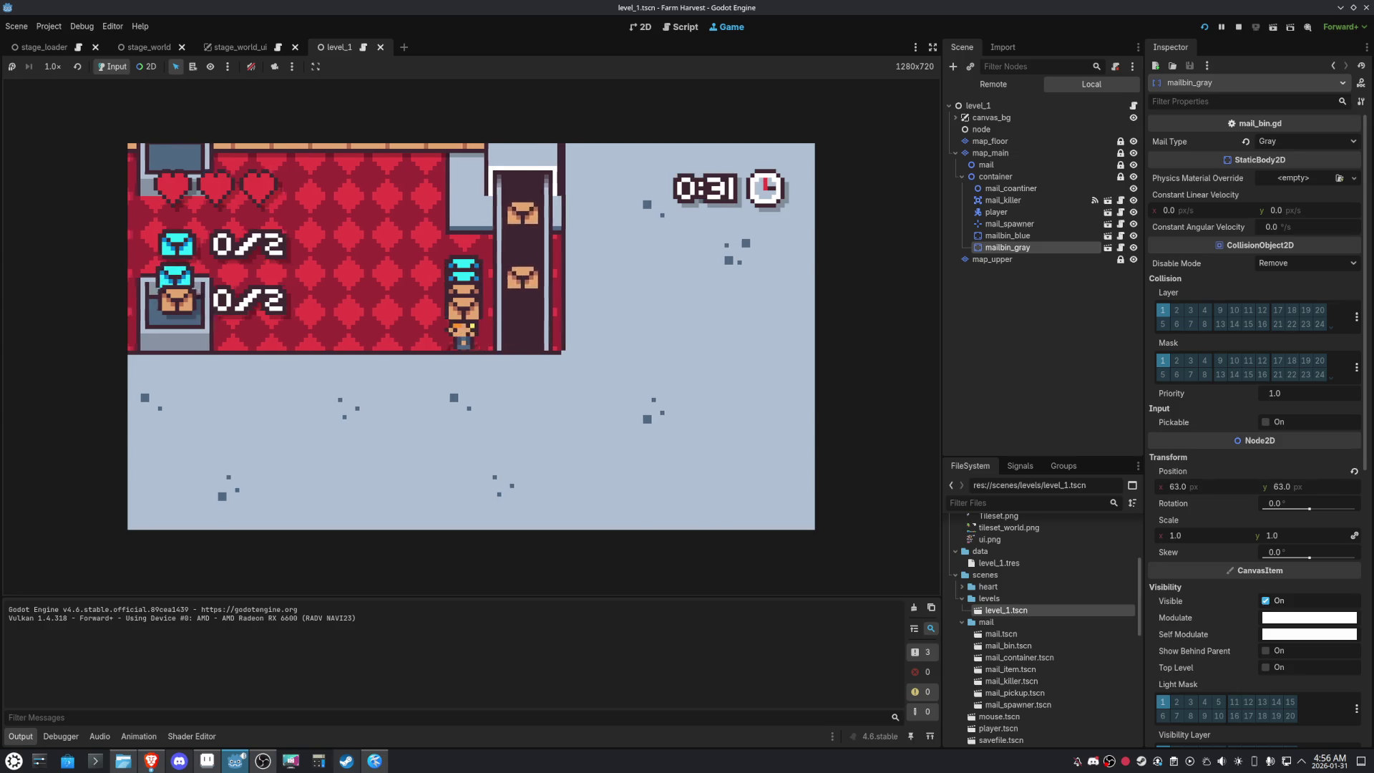
pyautogui.press('Left')
pyautogui.press('Up')
pyautogui.press('Up')
pyautogui.press('Left')
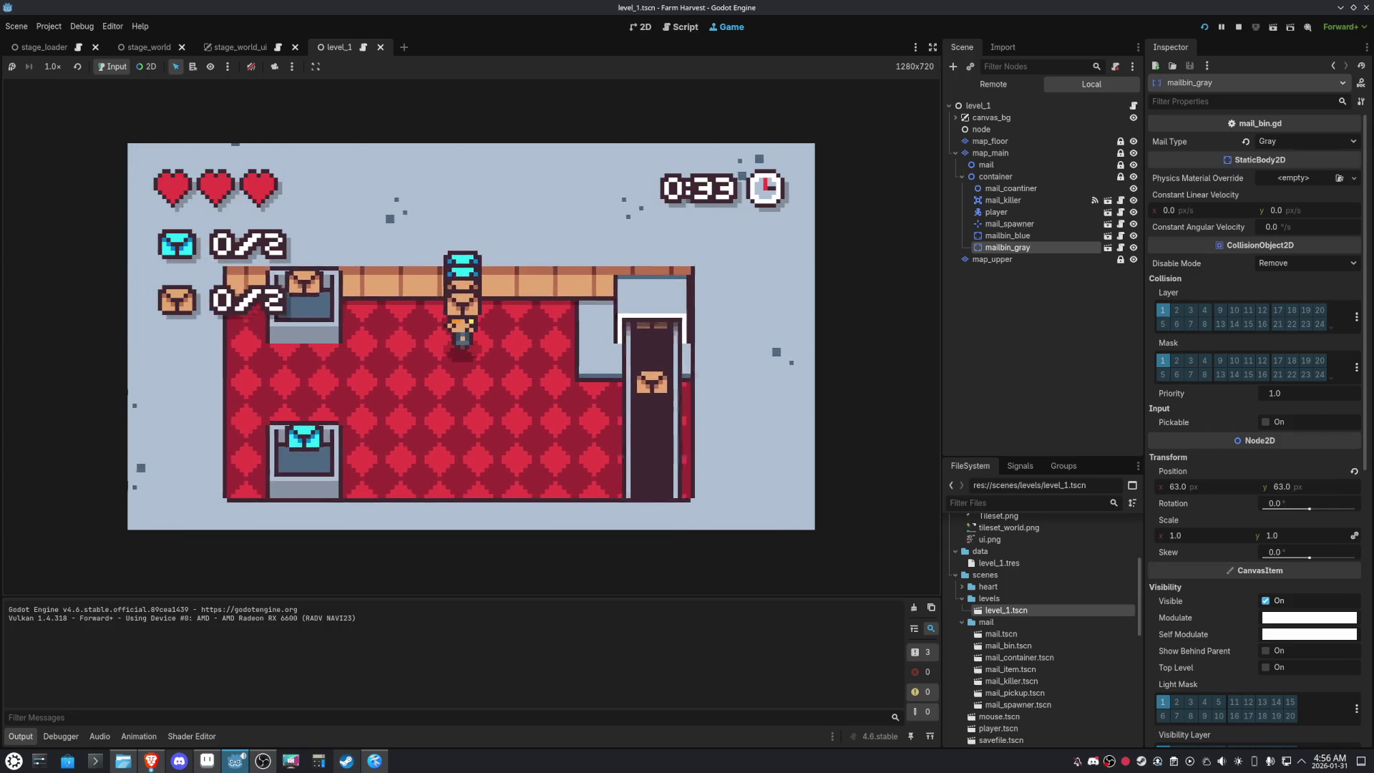
pyautogui.press('Down')
pyautogui.press('Left')
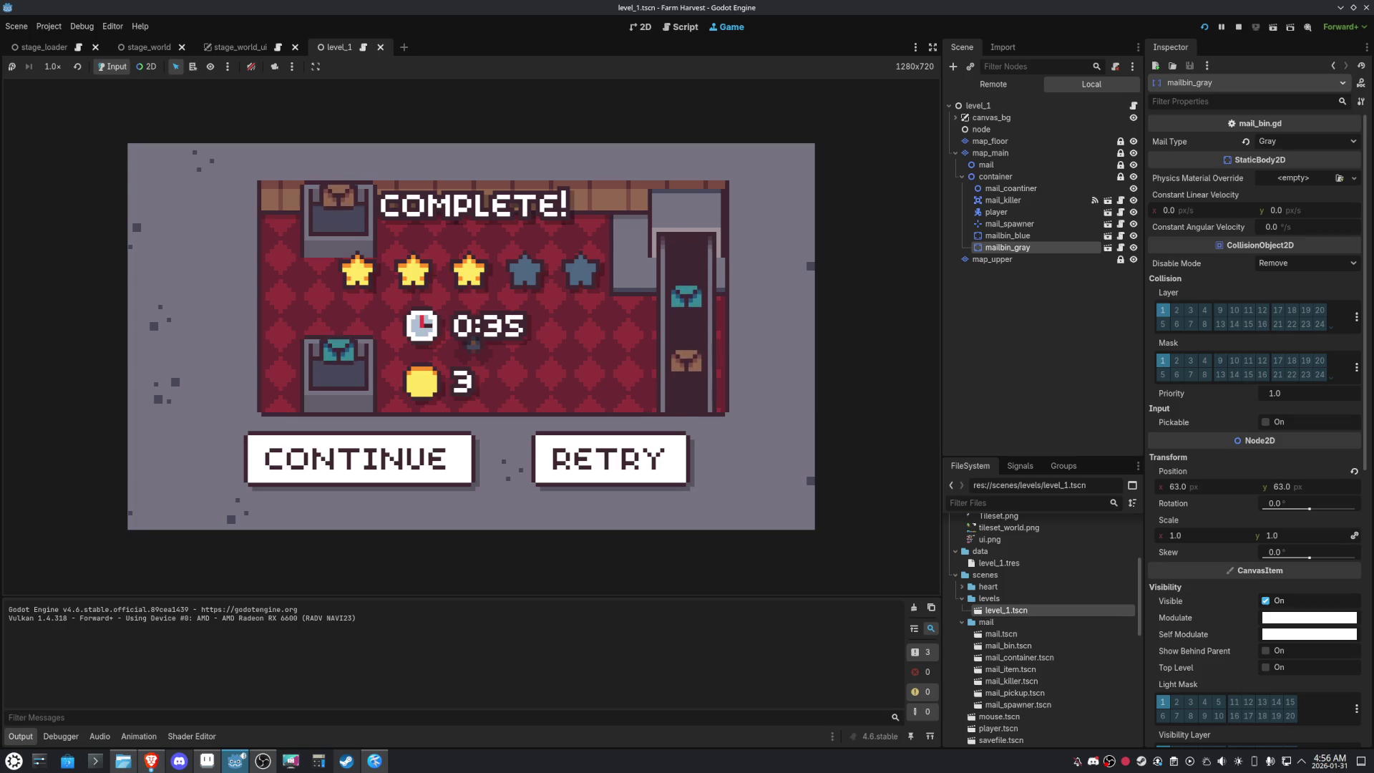
pyautogui.hotkey('ctrl', 'F3')
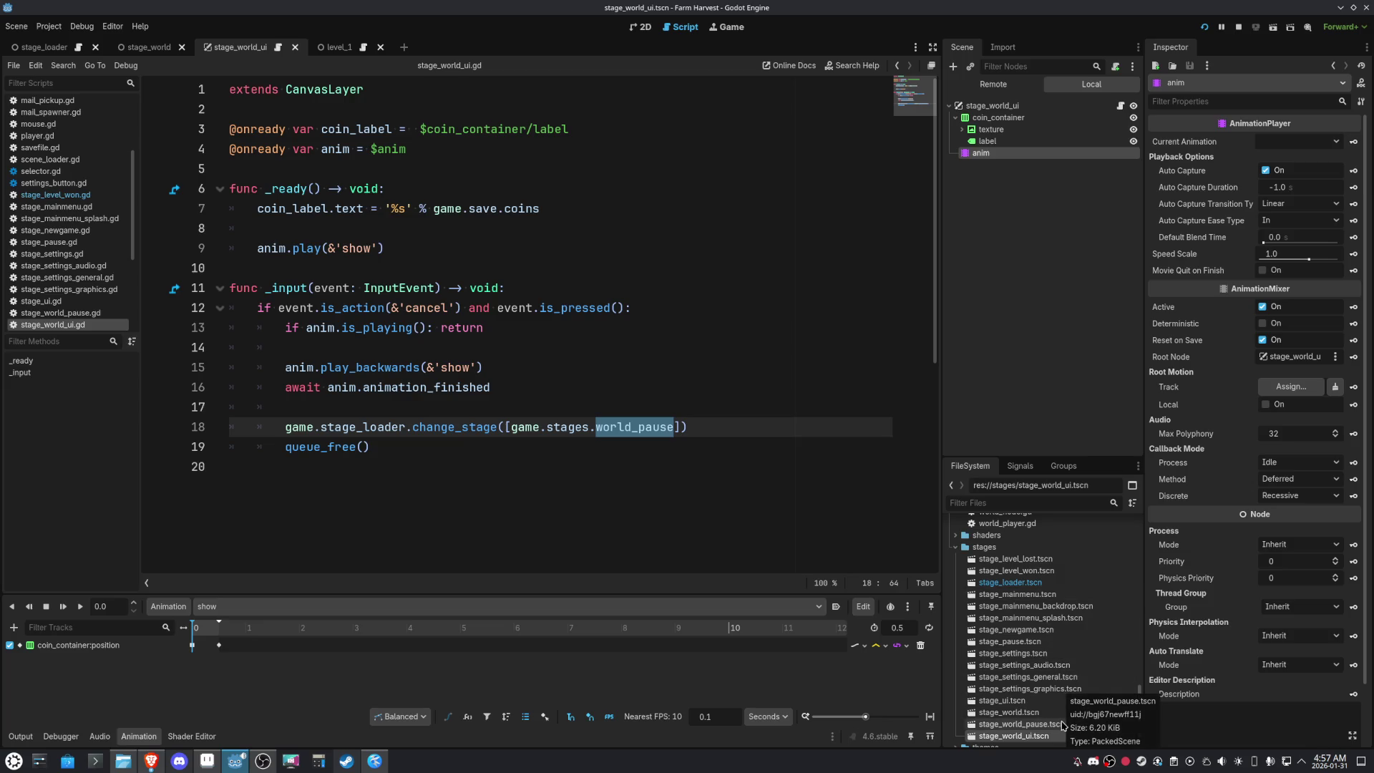
# Open stage_pause and select its _enter_tree and _exit_tree functions on lines 6–11
pyautogui.scroll(-1, 1062, 726)
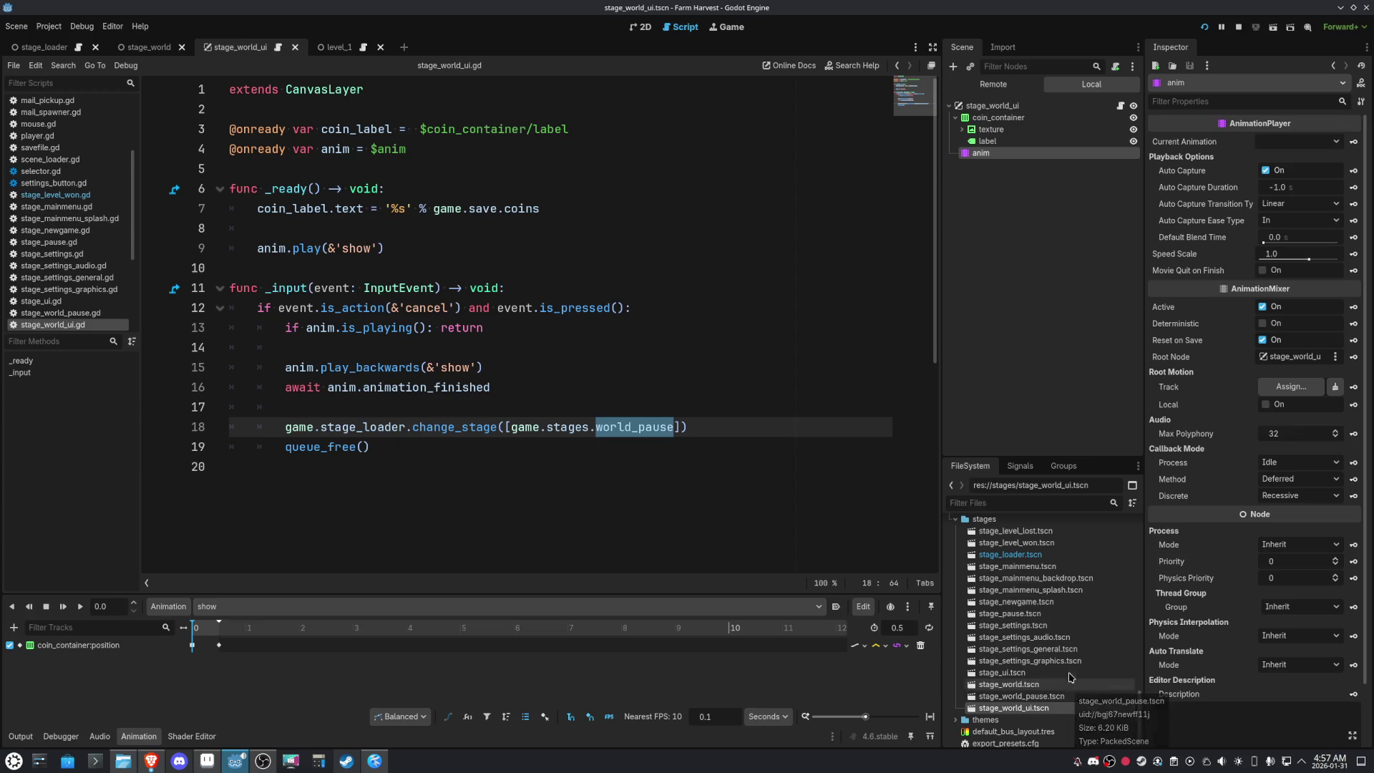
pyautogui.doubleClick(1009, 613)
pyautogui.click(447, 286)
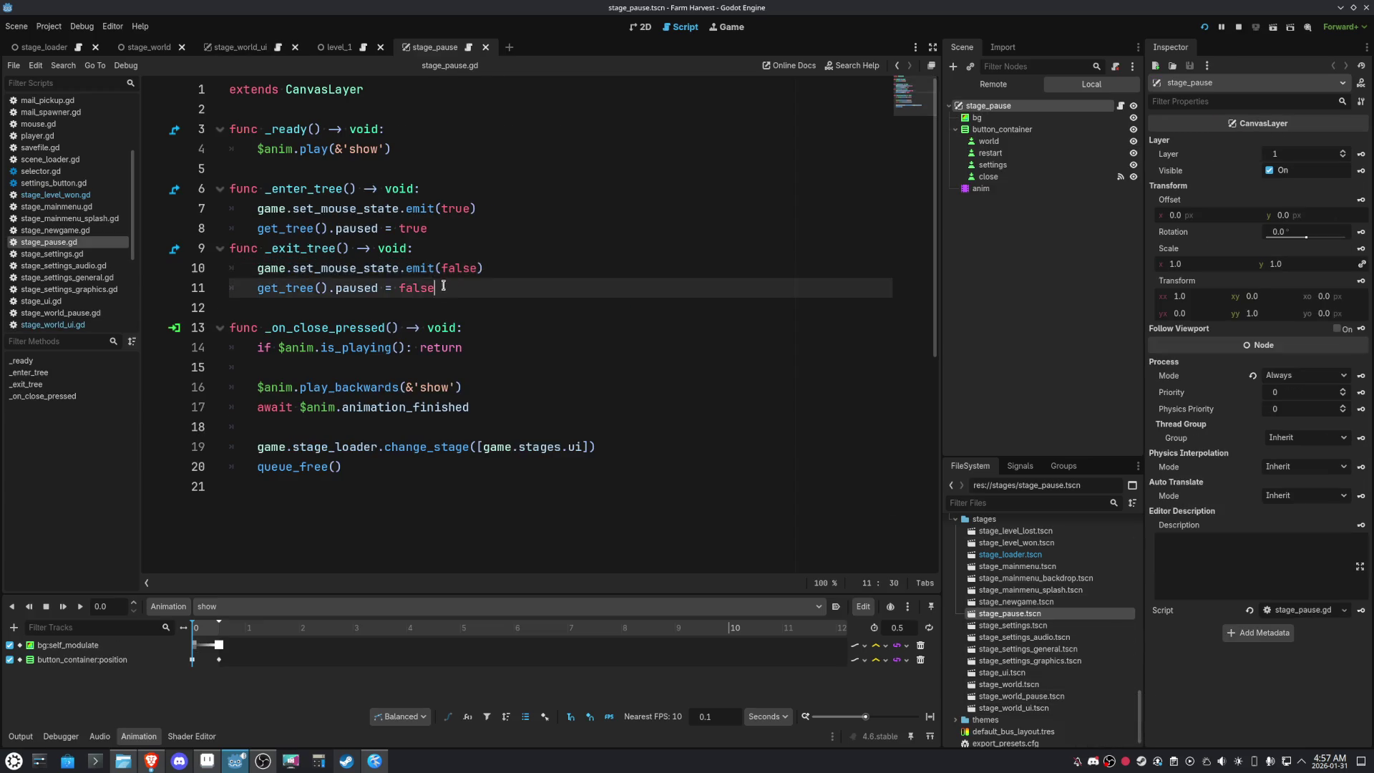
pyautogui.moveTo(448, 286); pyautogui.dragTo(185, 198)
pyautogui.hotkey('ctrl', 'c')
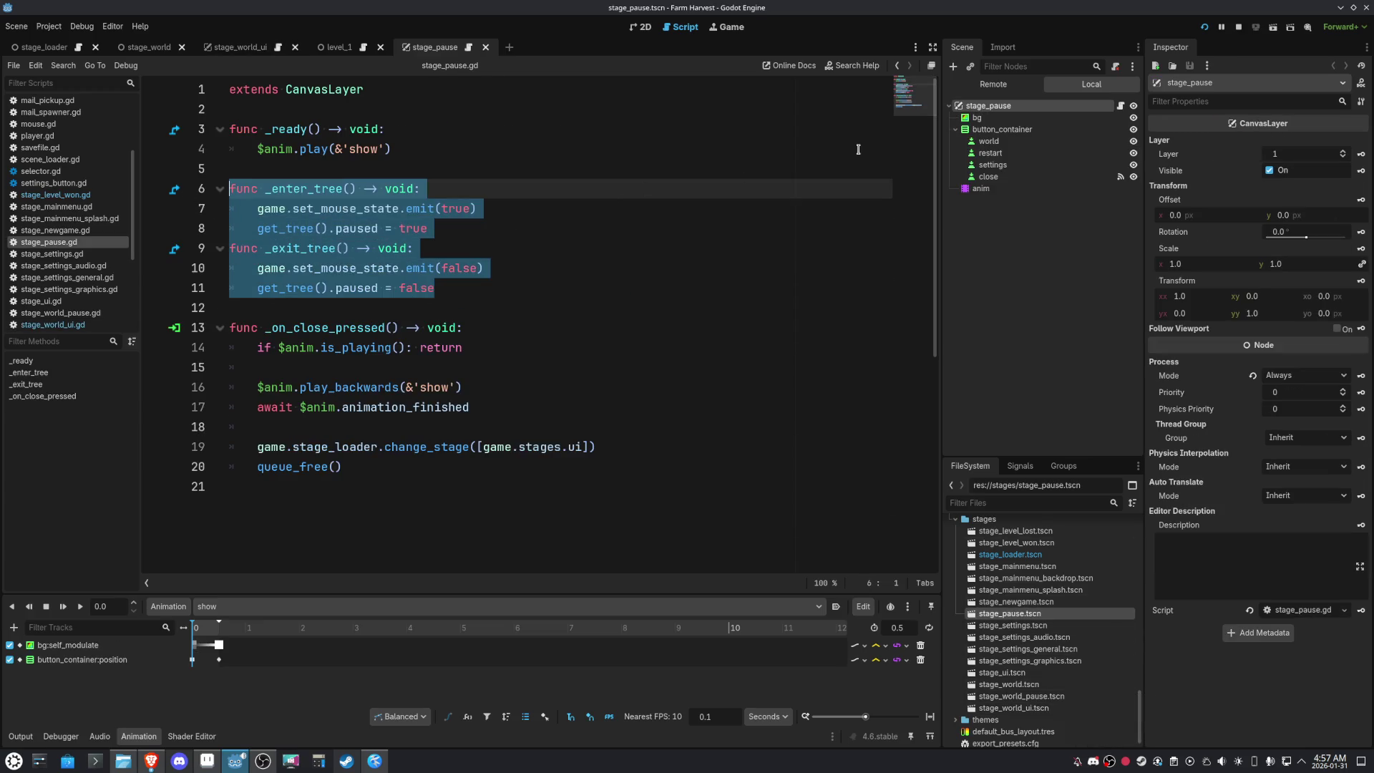
# Go back to the previous script, then open the stage_level_won scene and its script
pyautogui.click(898, 66)
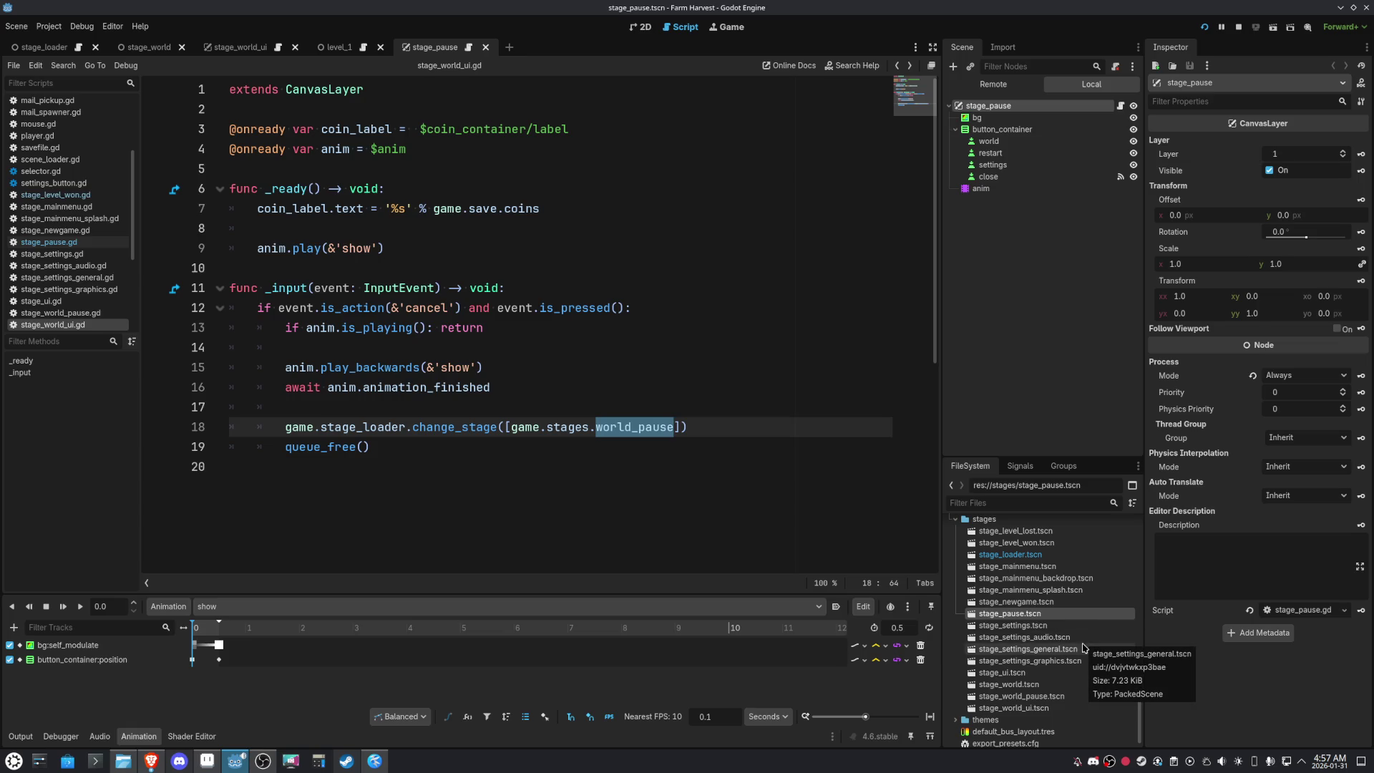
pyautogui.scroll(1, 1083, 649)
pyautogui.scroll(-1, 1083, 648)
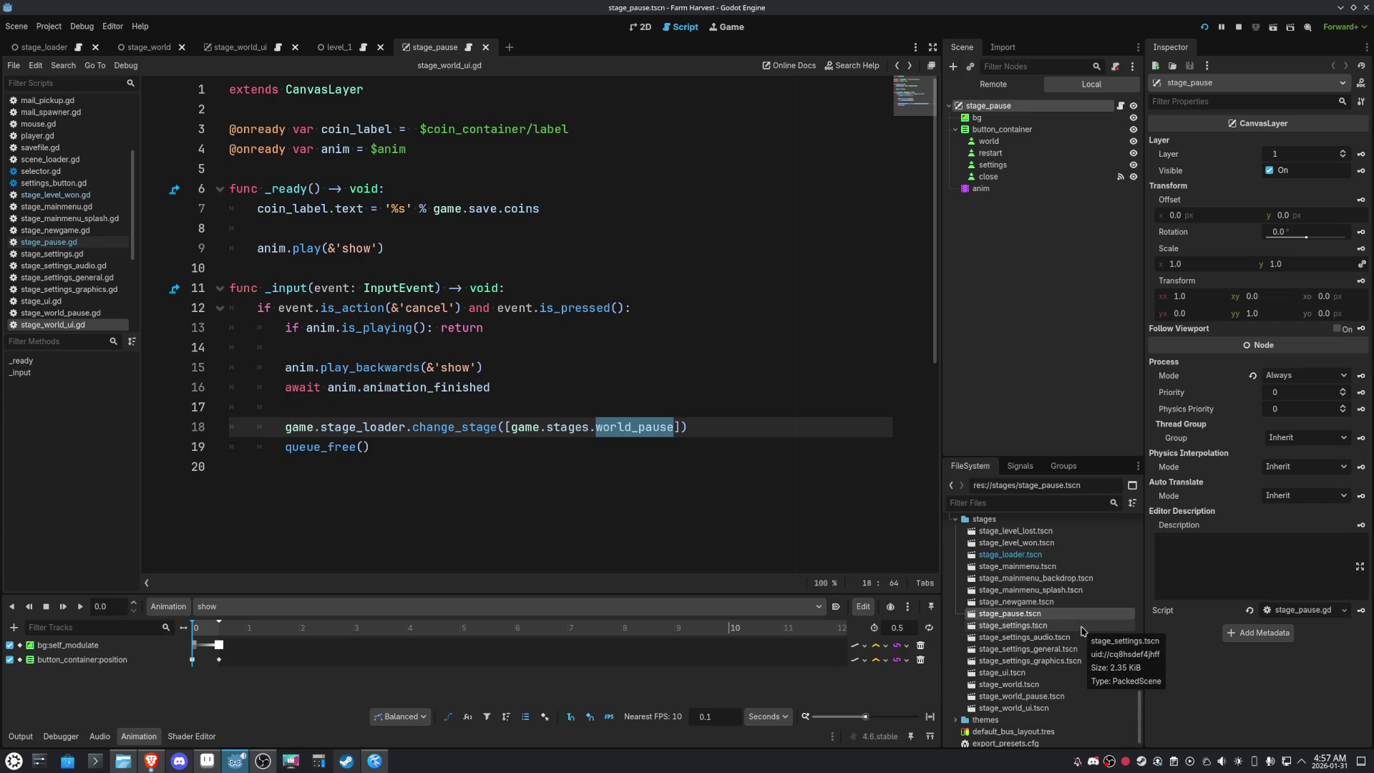
pyautogui.scroll(1, 1083, 630)
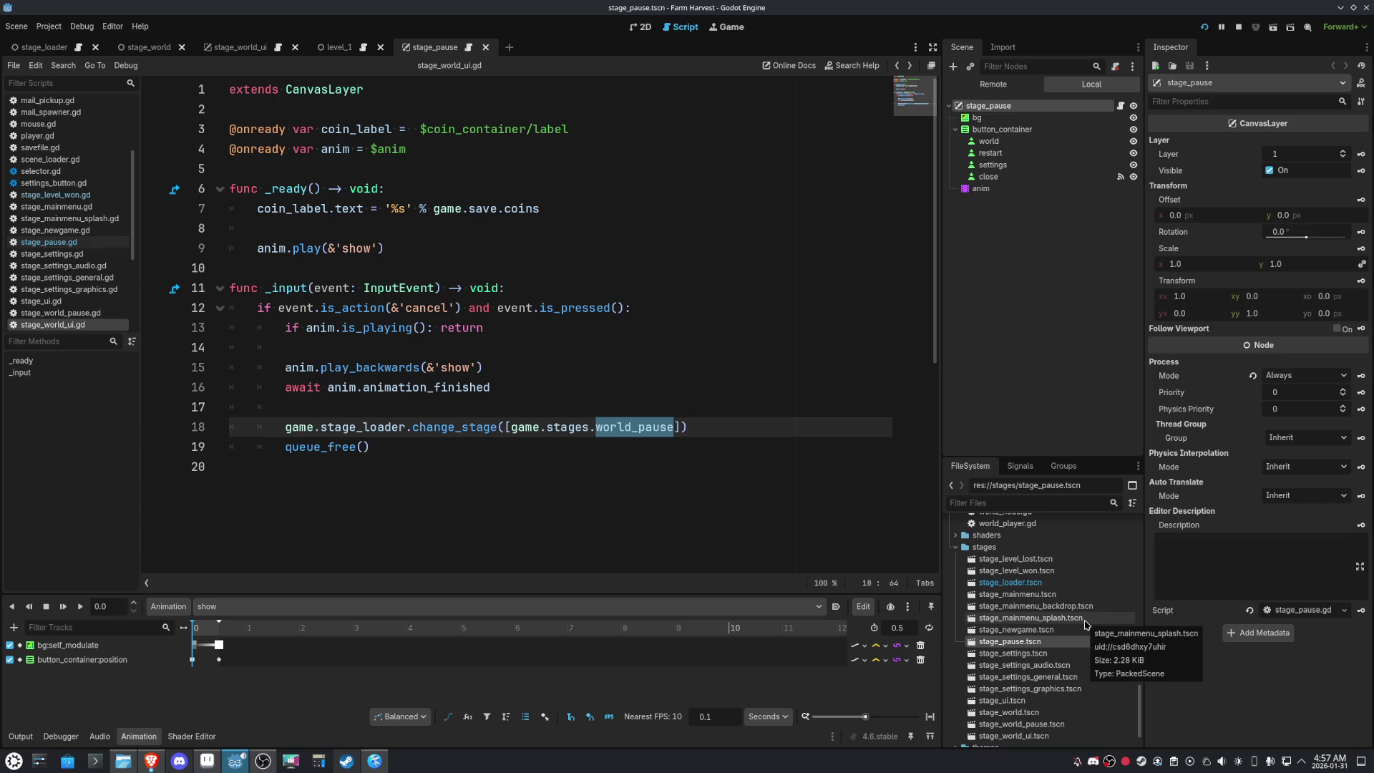
pyautogui.doubleClick(1059, 570)
# Paste the _enter_tree/_exit_tree functions into stage_level_won.gd and remove both get_tree().paused lines
pyautogui.click(402, 390)
pyautogui.press('Return')
pyautogui.press('Return')
pyautogui.press('Up')
pyautogui.hotkey('ctrl', 'v')
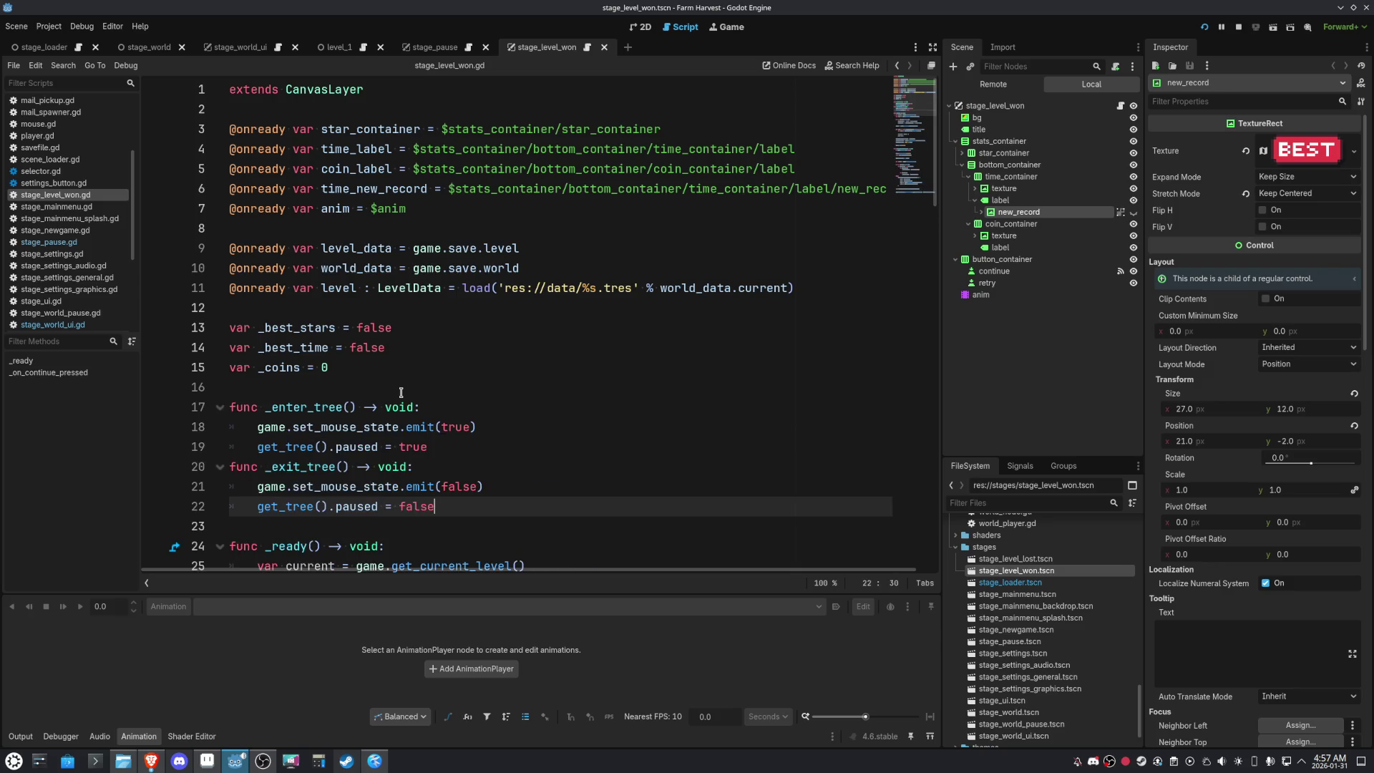
pyautogui.press('Up')
pyautogui.press('Up')
pyautogui.press('Up')
pyautogui.hotkey('ctrl', 'shift', 'k')
pyautogui.press('Down')
pyautogui.press('Down')
pyautogui.hotkey('ctrl', 'shift', 'k')
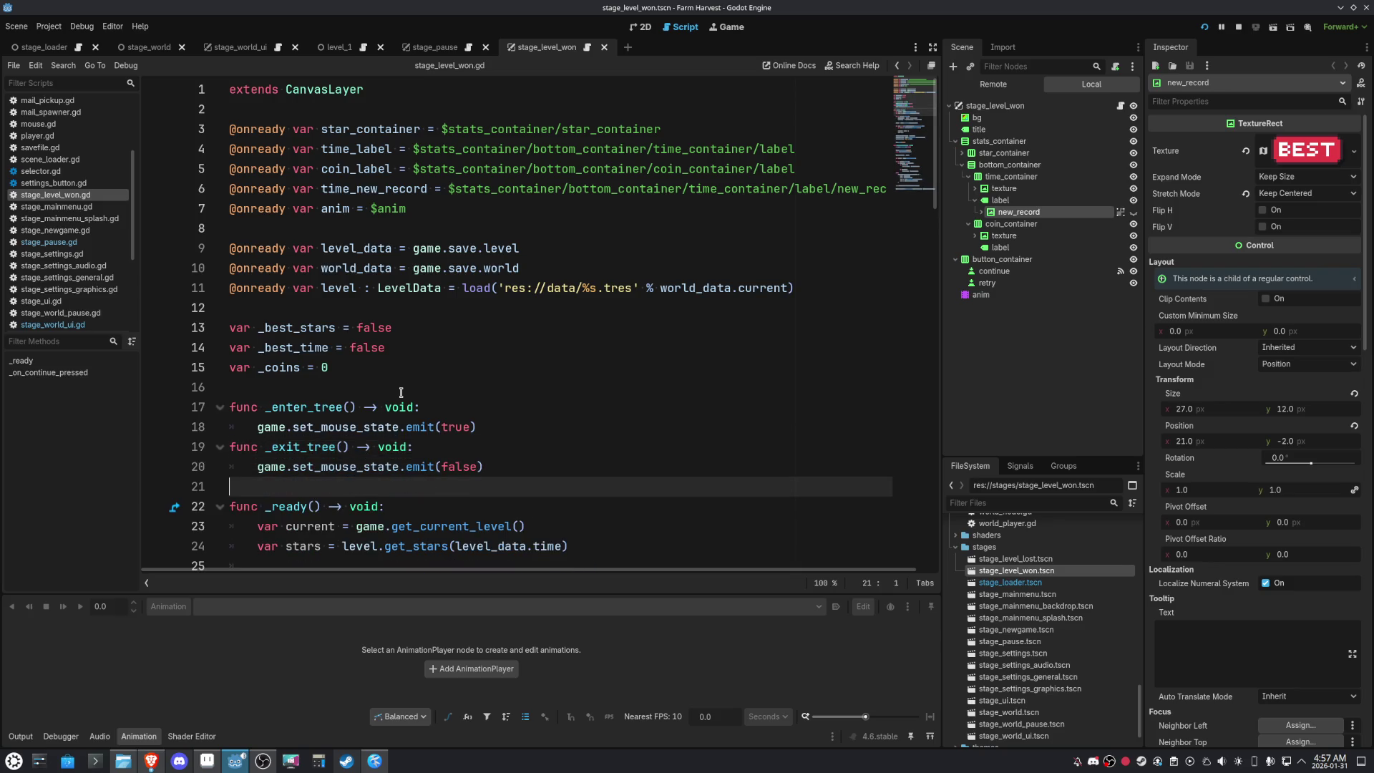
# Copy lines 17–20, then attach a new stage_level_lost.gd script in res://scripts/ to stage_level_lost's root
pyautogui.click(505, 469)
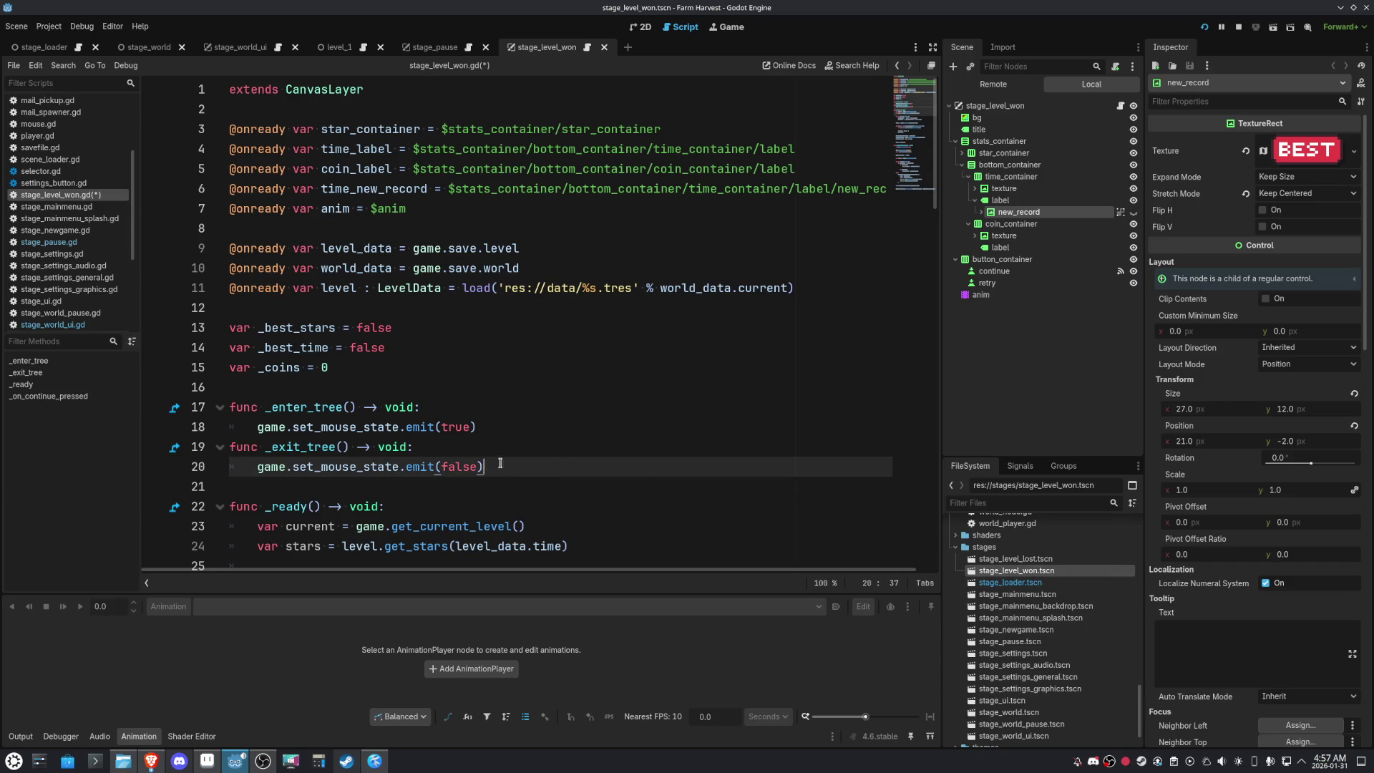
pyautogui.moveTo(509, 464); pyautogui.dragTo(230, 407)
pyautogui.hotkey('ctrl', 'c')
pyautogui.doubleClick(1031, 562)
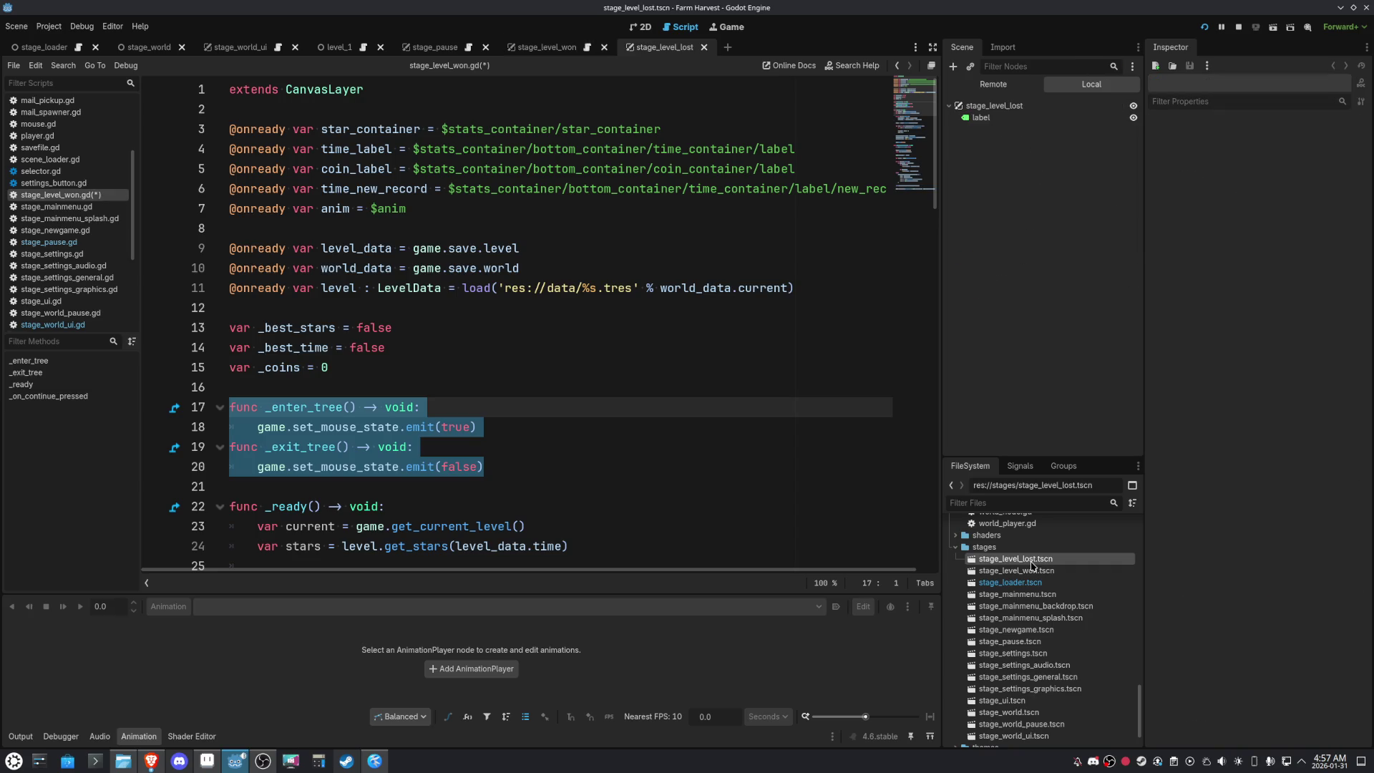
pyautogui.click(998, 106)
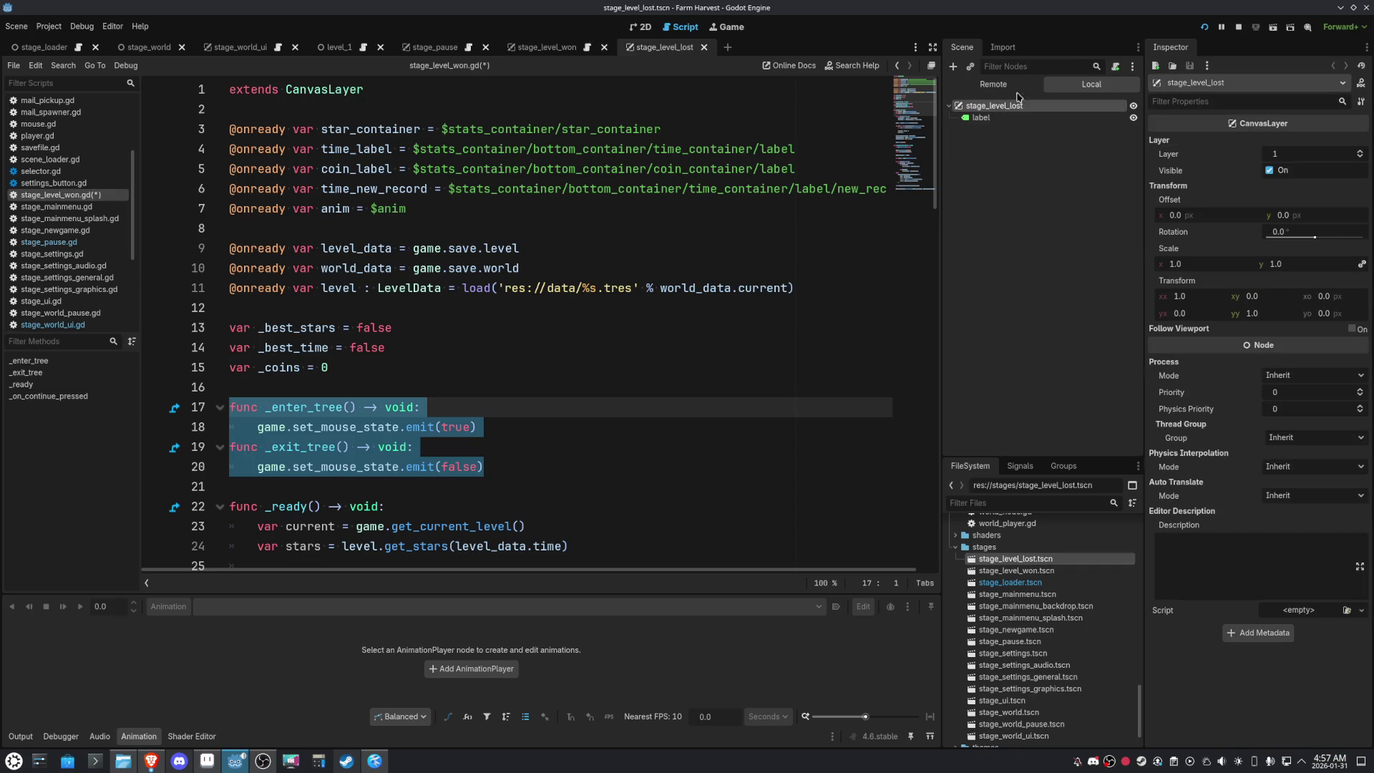
pyautogui.click(1116, 68)
pyautogui.doubleClick(660, 369)
pyautogui.write('scripts')
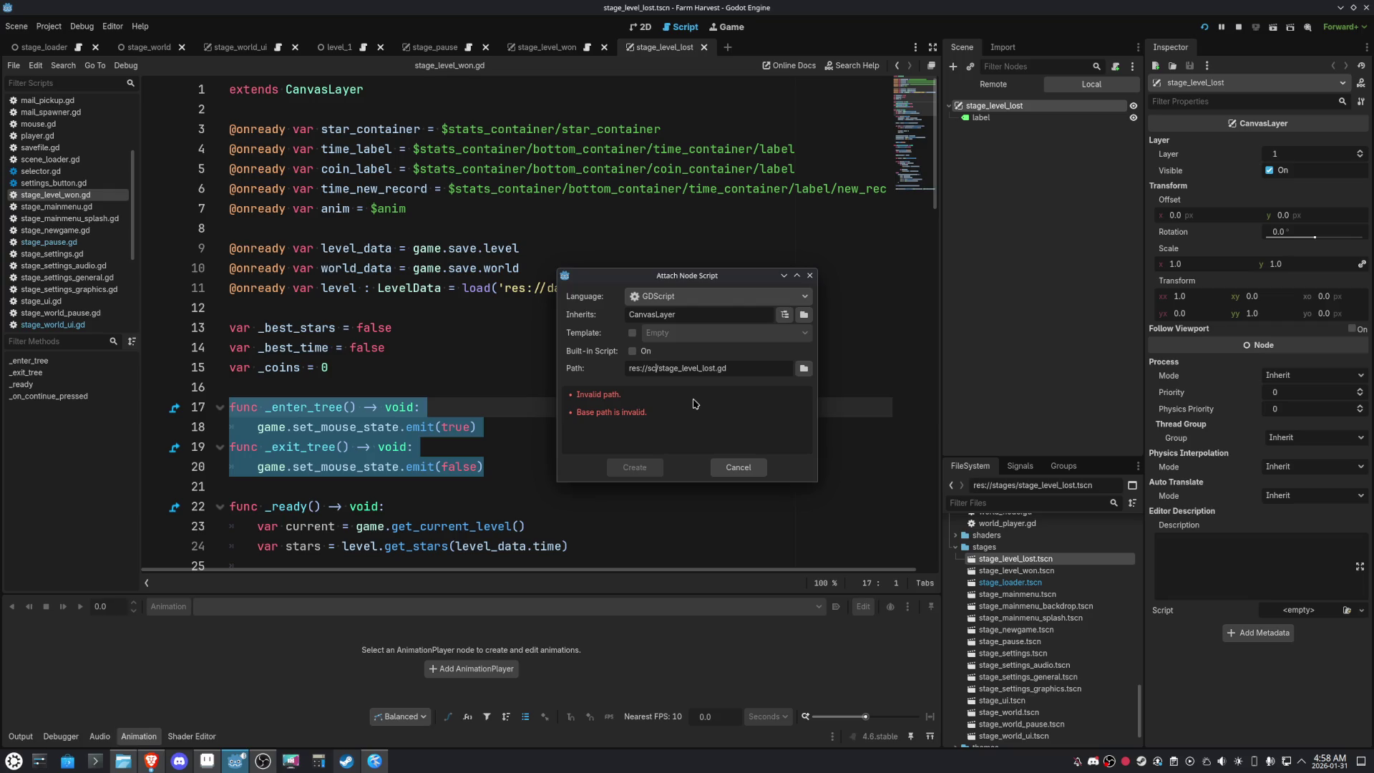
pyautogui.click(637, 466)
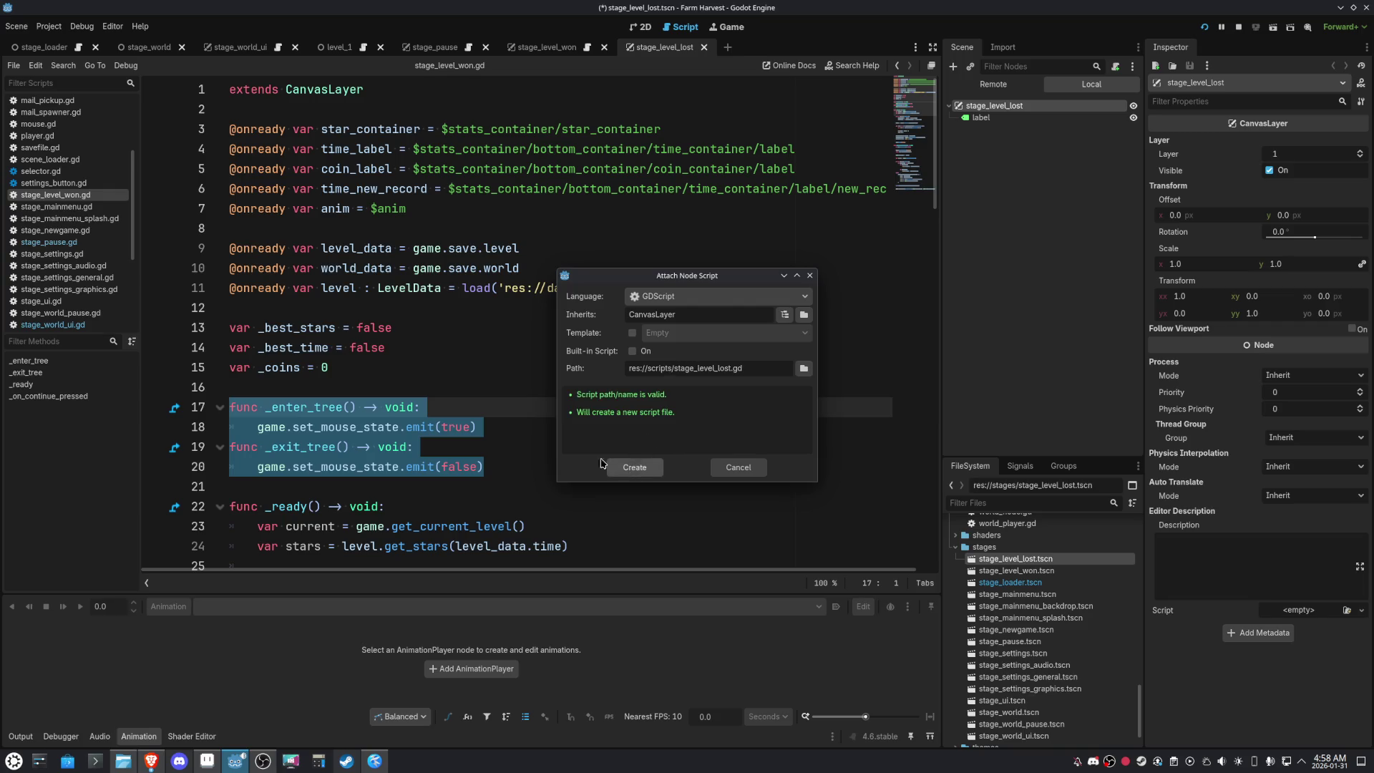
# Paste the mouse-state functions into stage_level_lost.gd, save it, and run the game
pyautogui.press('Return')
pyautogui.hotkey('ctrl', 'v')
pyautogui.hotkey('ctrl', 's')
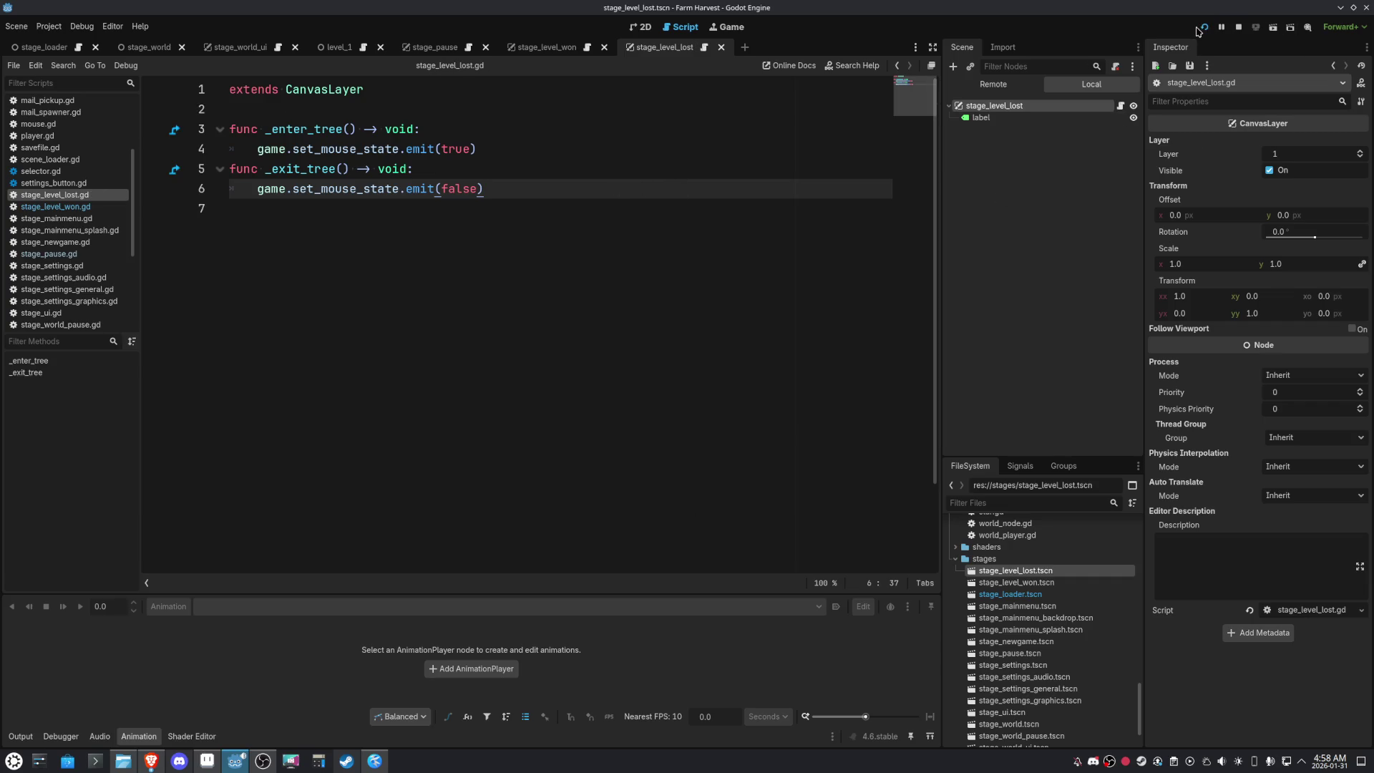
pyautogui.click(1200, 28)
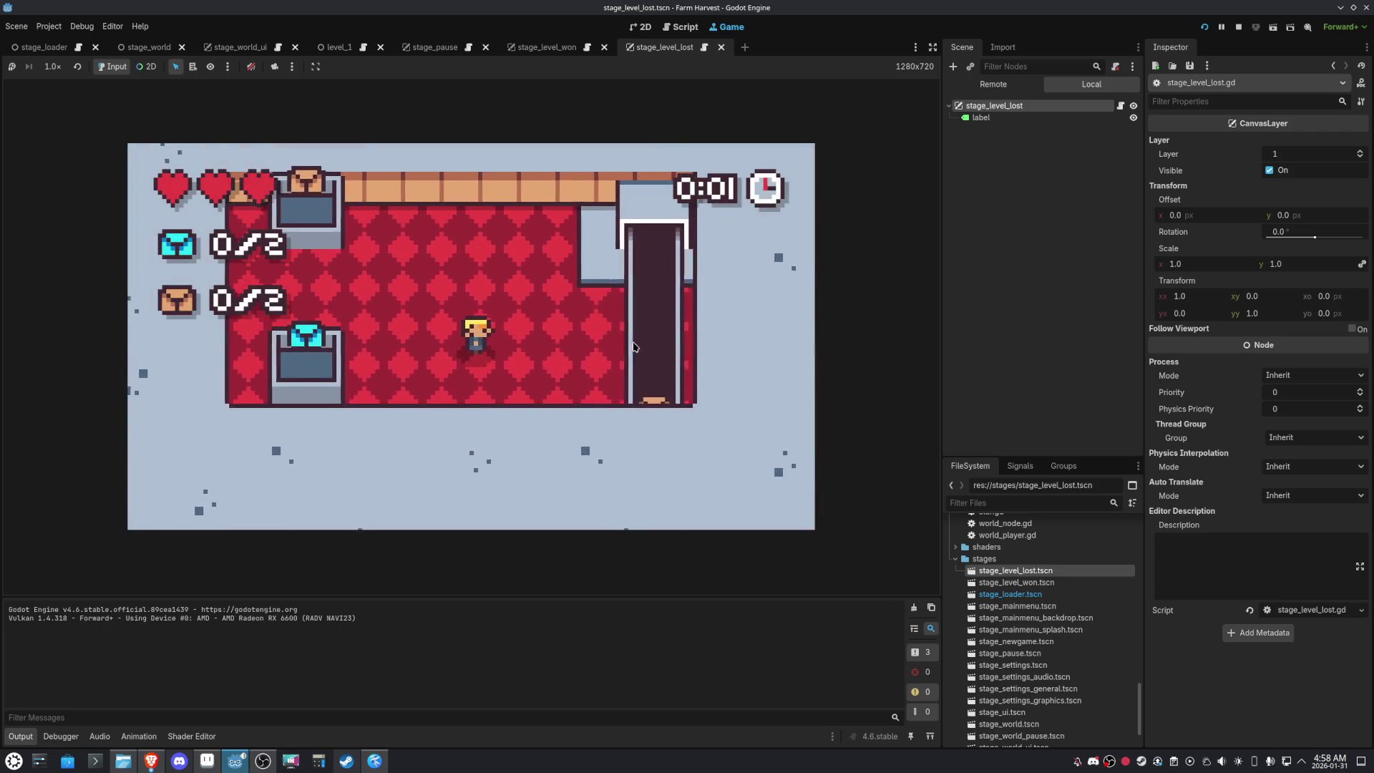
# Deliver the mail for a 4-star, 0:29 finish, continue to the world map, and re-enter the level
pyautogui.press('Right')
pyautogui.press('Down')
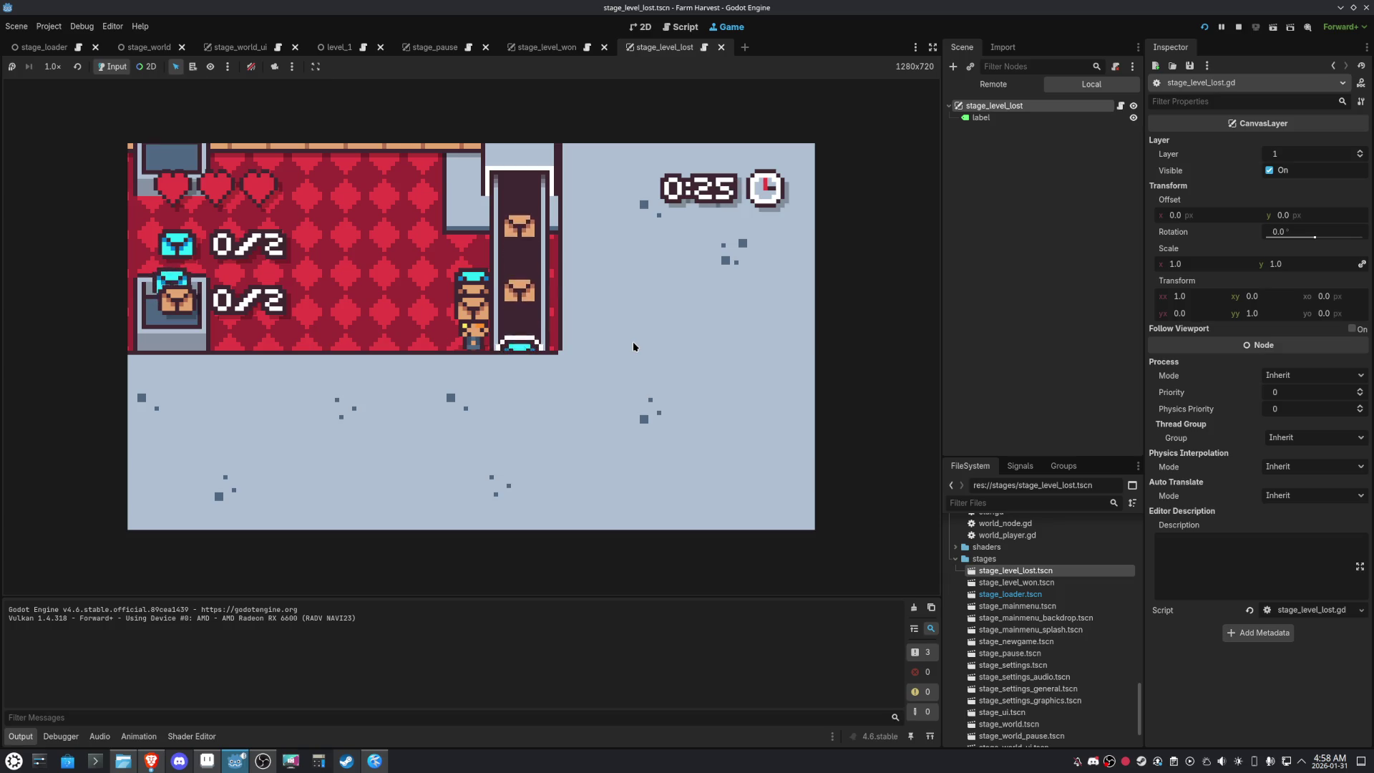
pyautogui.press('Up')
pyautogui.press('Left')
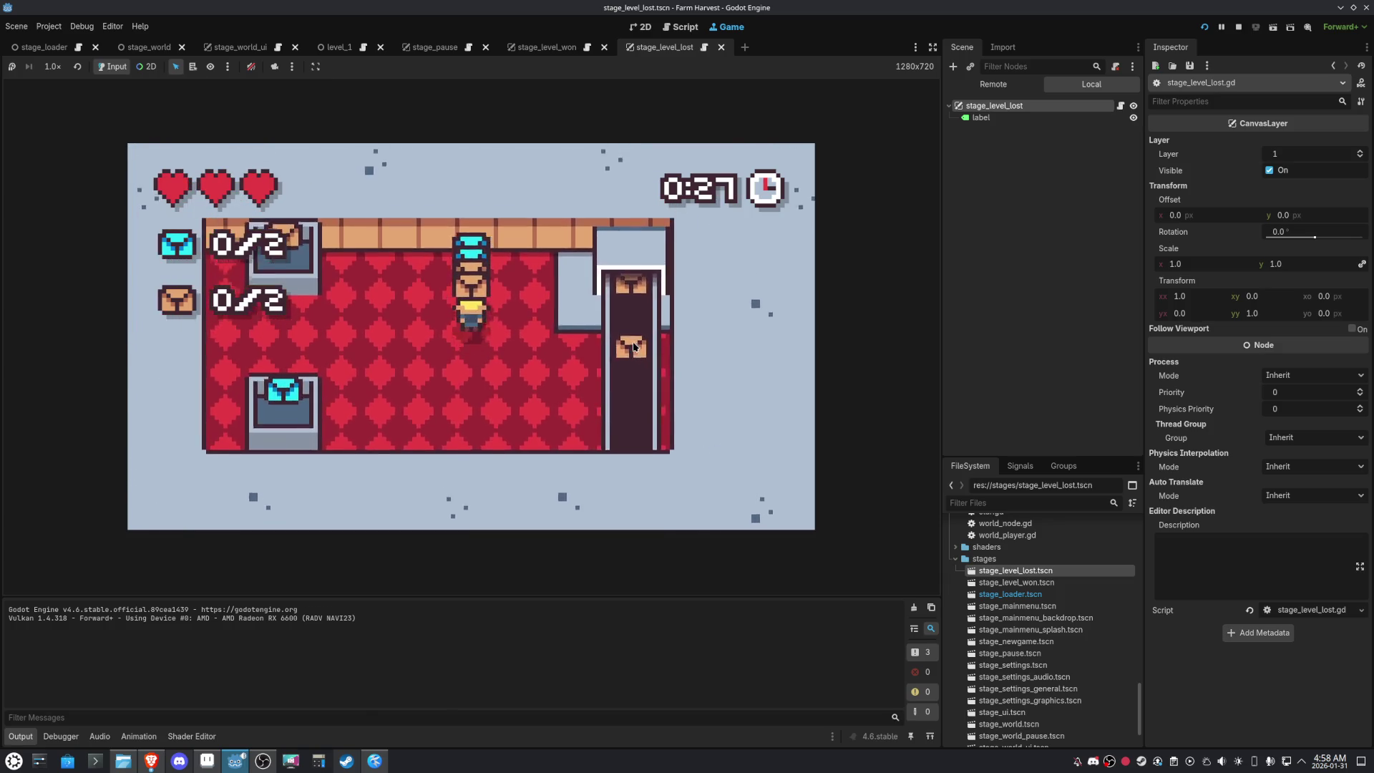
pyautogui.press('Down')
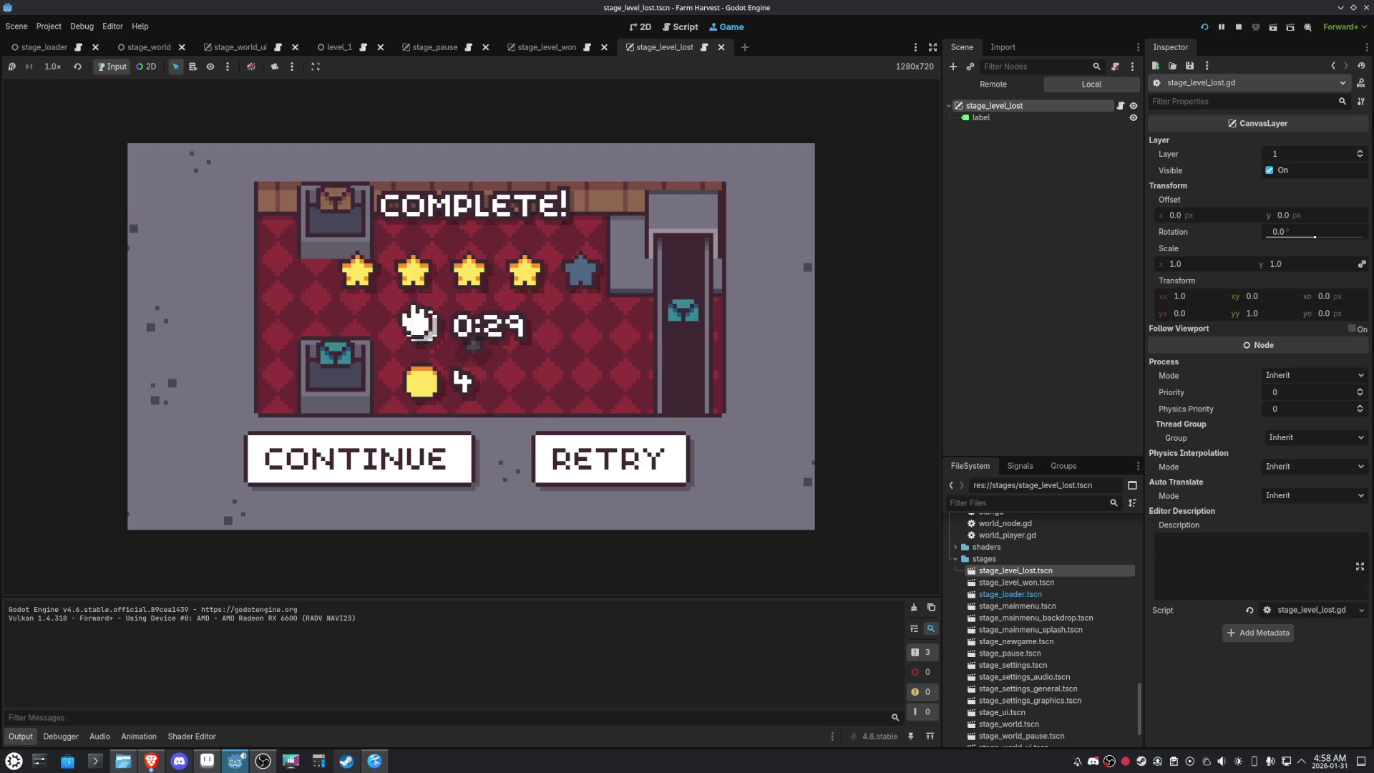
pyautogui.click(369, 479)
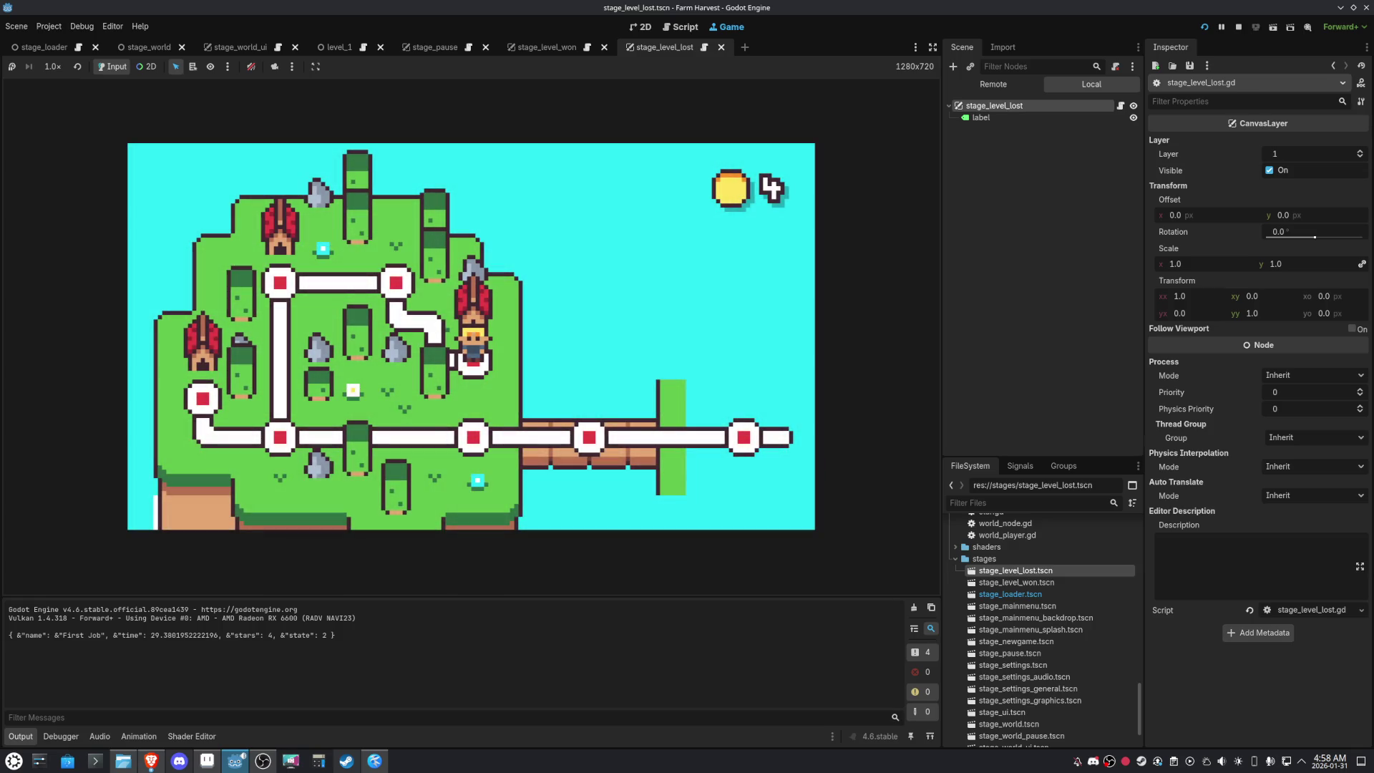
pyautogui.press('Return')
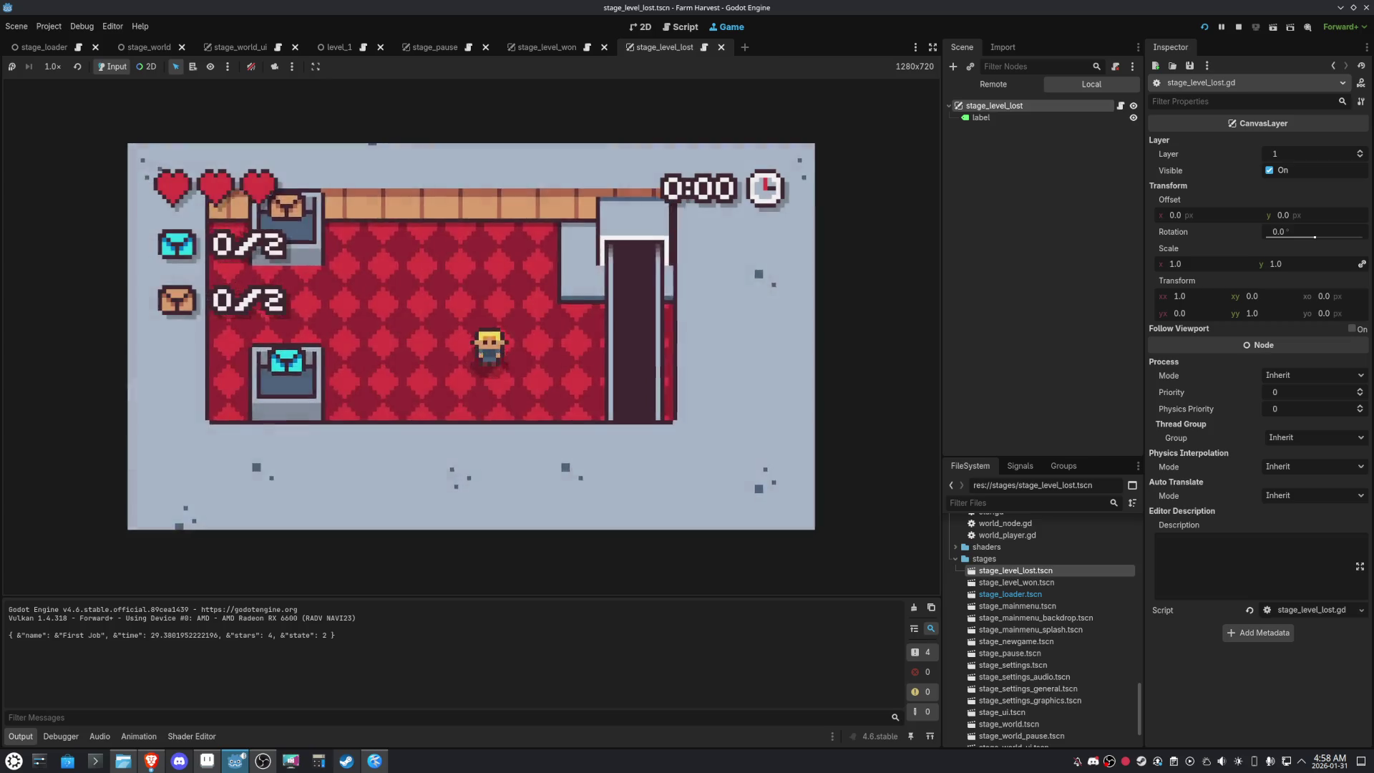
# Collect and deliver the boxes for a 5-star, 0:18 finish, then continue past the COMPLETE! screen
pyautogui.press('Right')
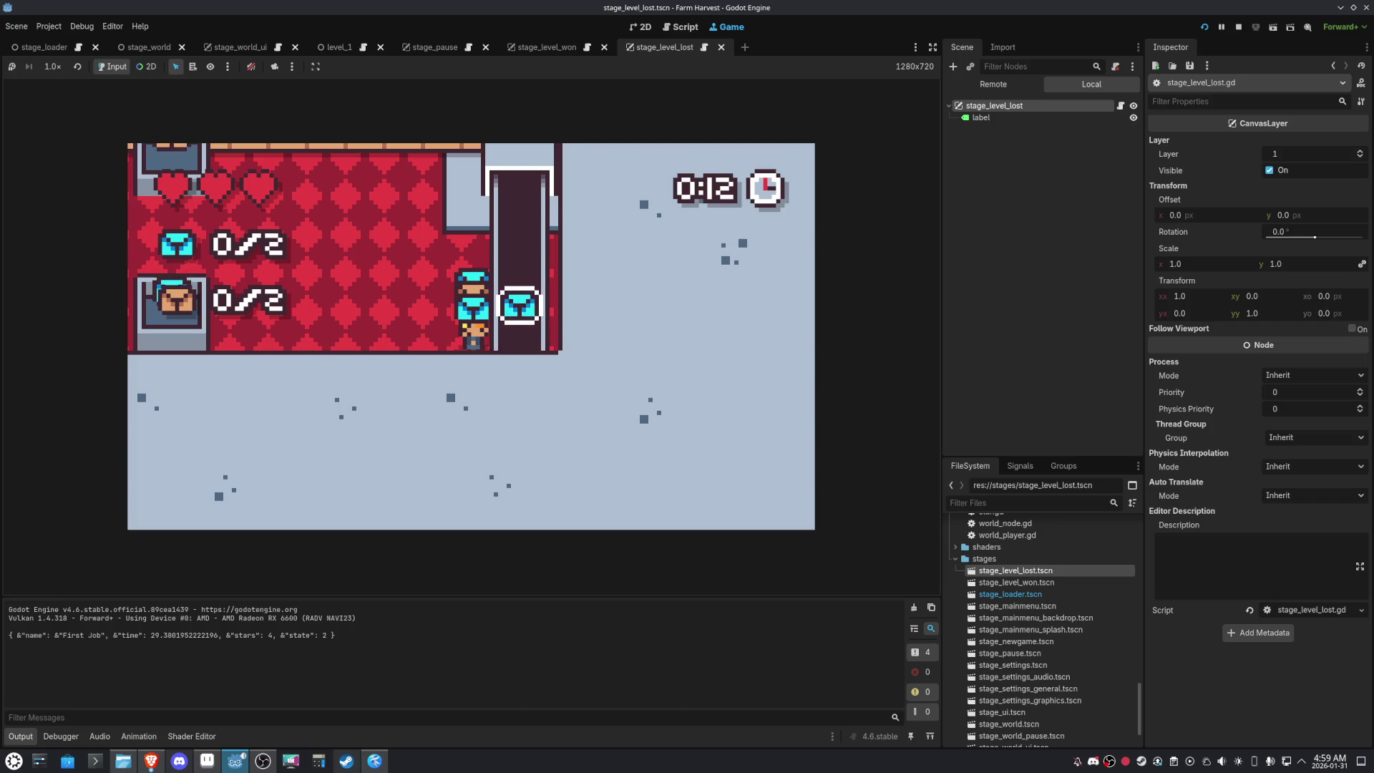
pyautogui.press('Left')
pyautogui.press('Up')
pyautogui.press('Left')
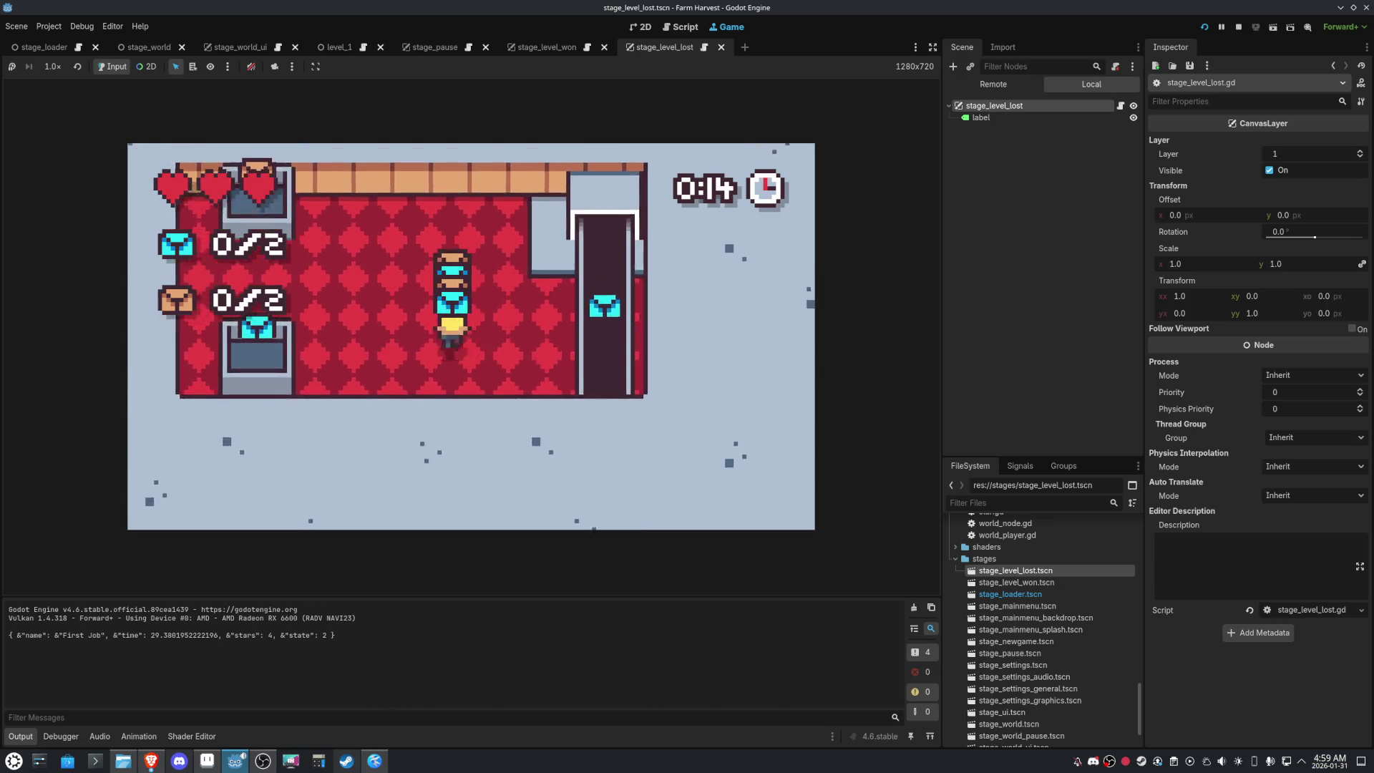
pyautogui.press('Left')
pyautogui.press('Down')
pyautogui.press('Up')
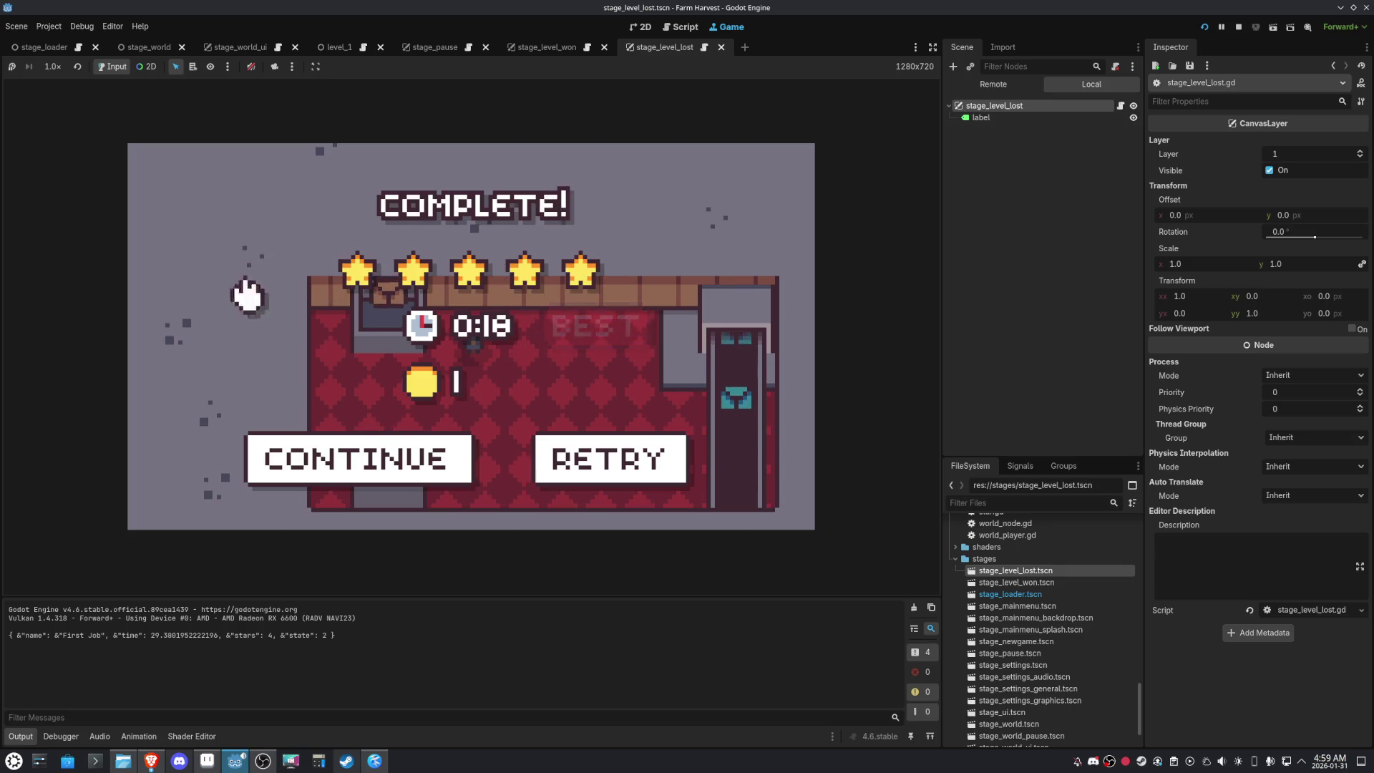
pyautogui.click(354, 448)
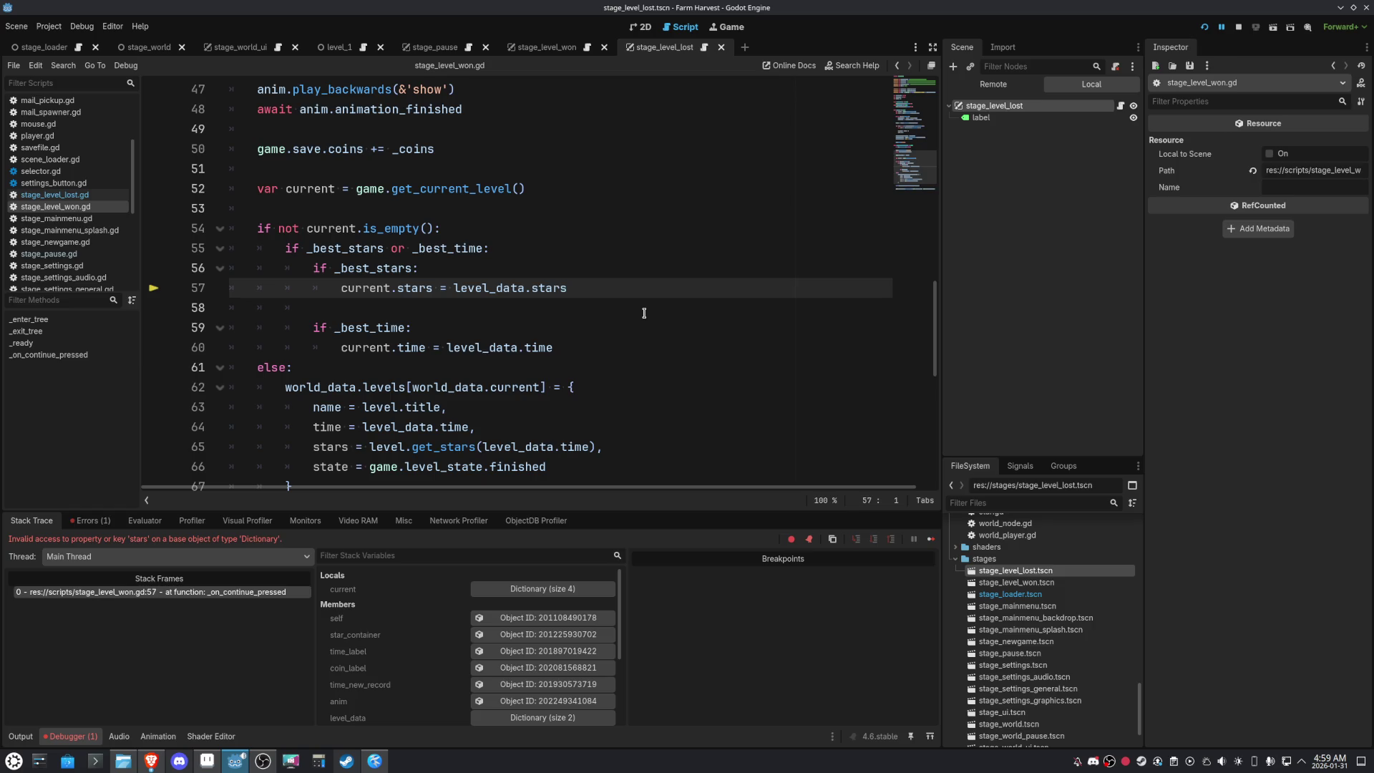
pyautogui.moveTo(367, 291)
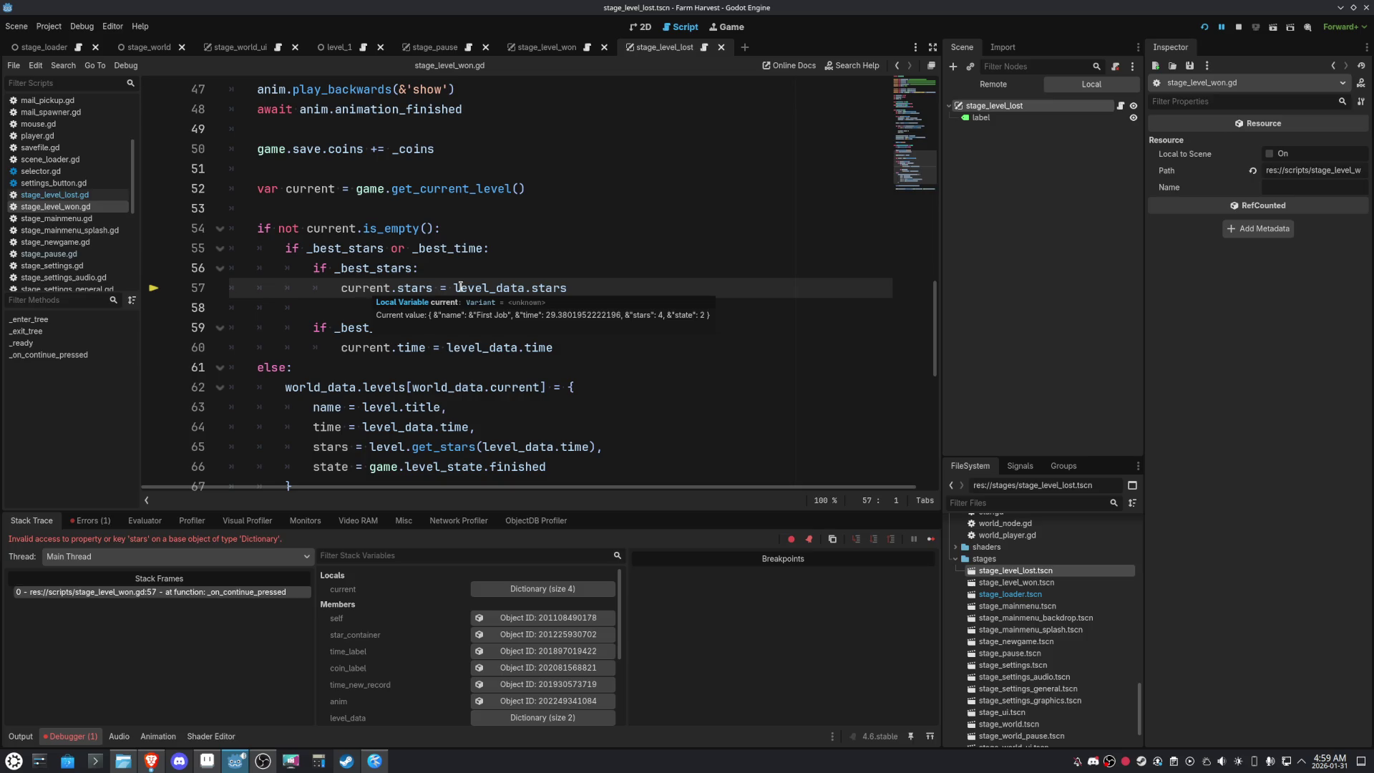
pyautogui.moveTo(486, 294)
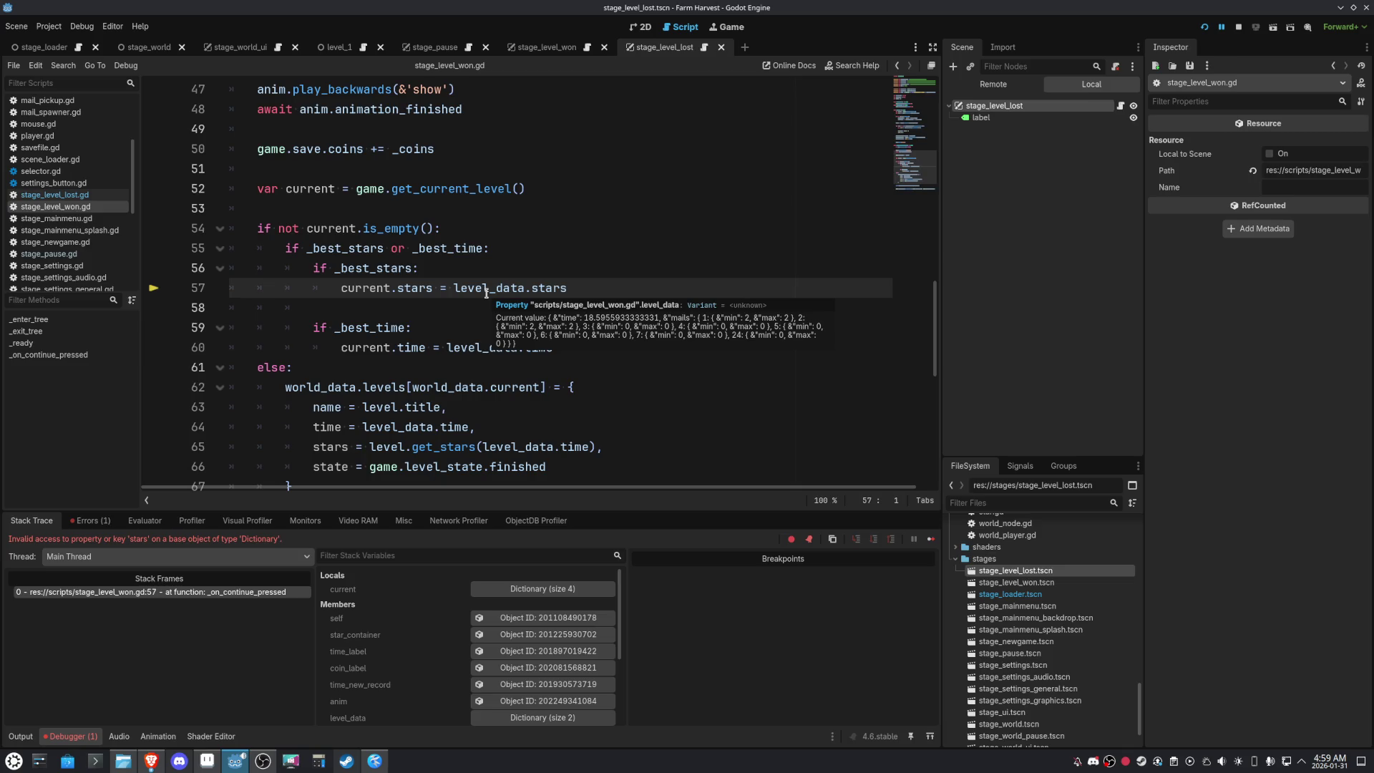
pyautogui.scroll(2, 662, 218)
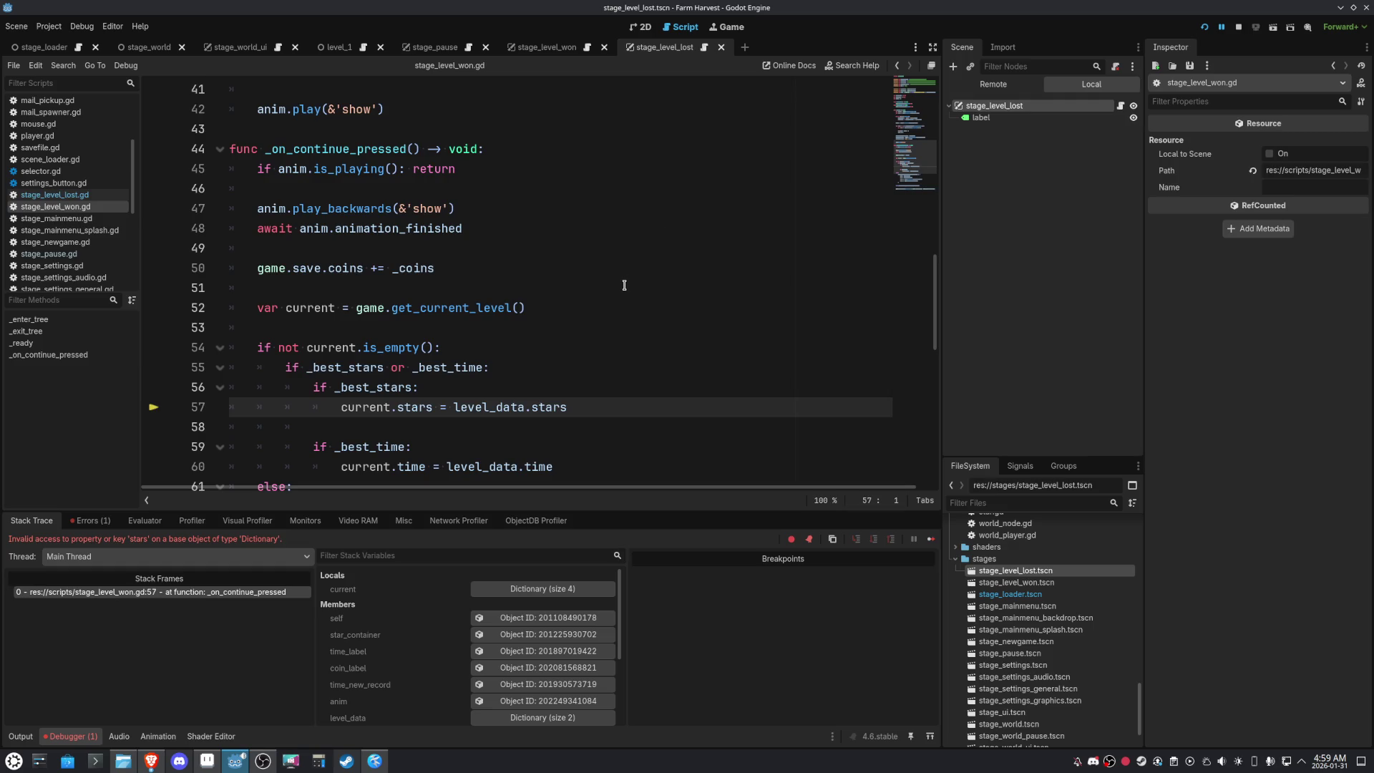
pyautogui.scroll(11, 624, 285)
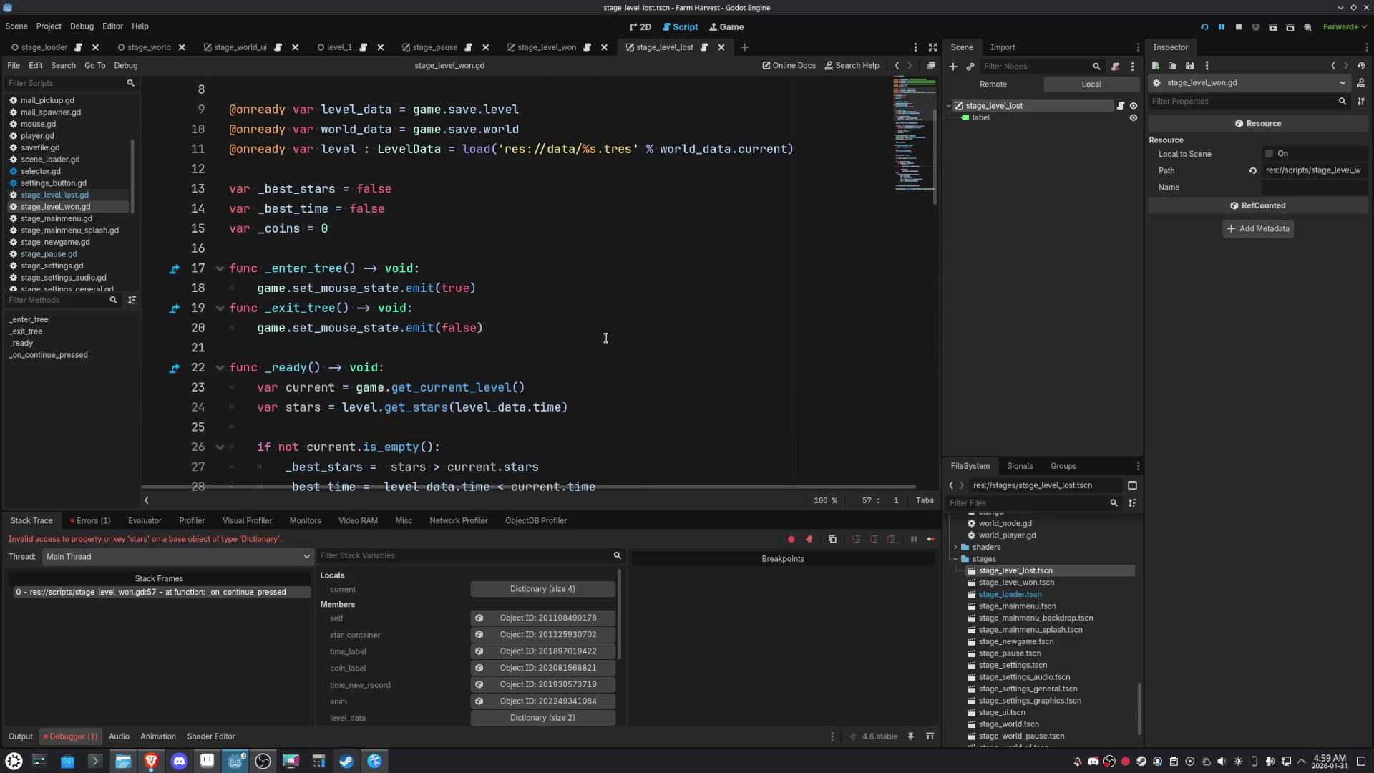
pyautogui.scroll(-2, 605, 338)
pyautogui.moveTo(586, 295); pyautogui.dragTo(256, 289)
pyautogui.hotkey('ctrl', 'c')
pyautogui.scroll(-8, 616, 308)
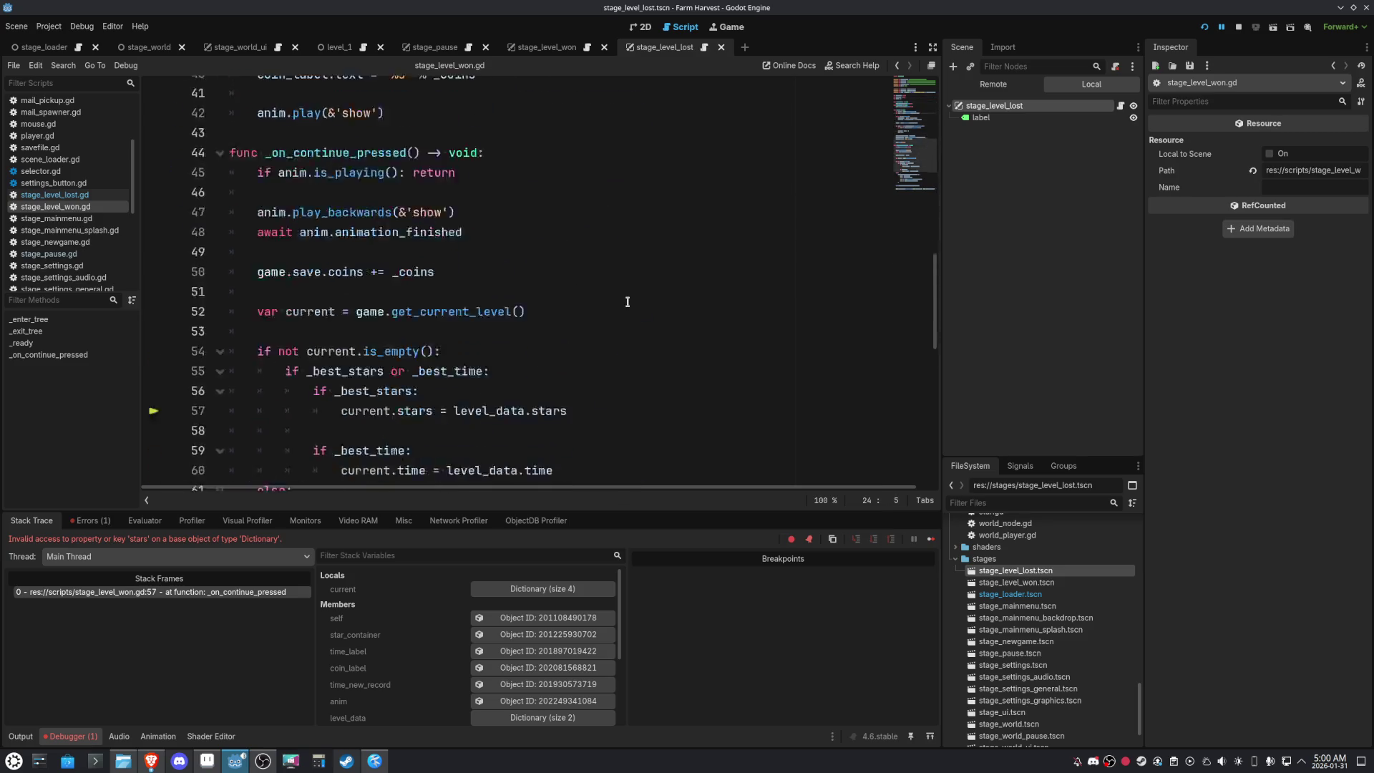
pyautogui.scroll(-3, 628, 301)
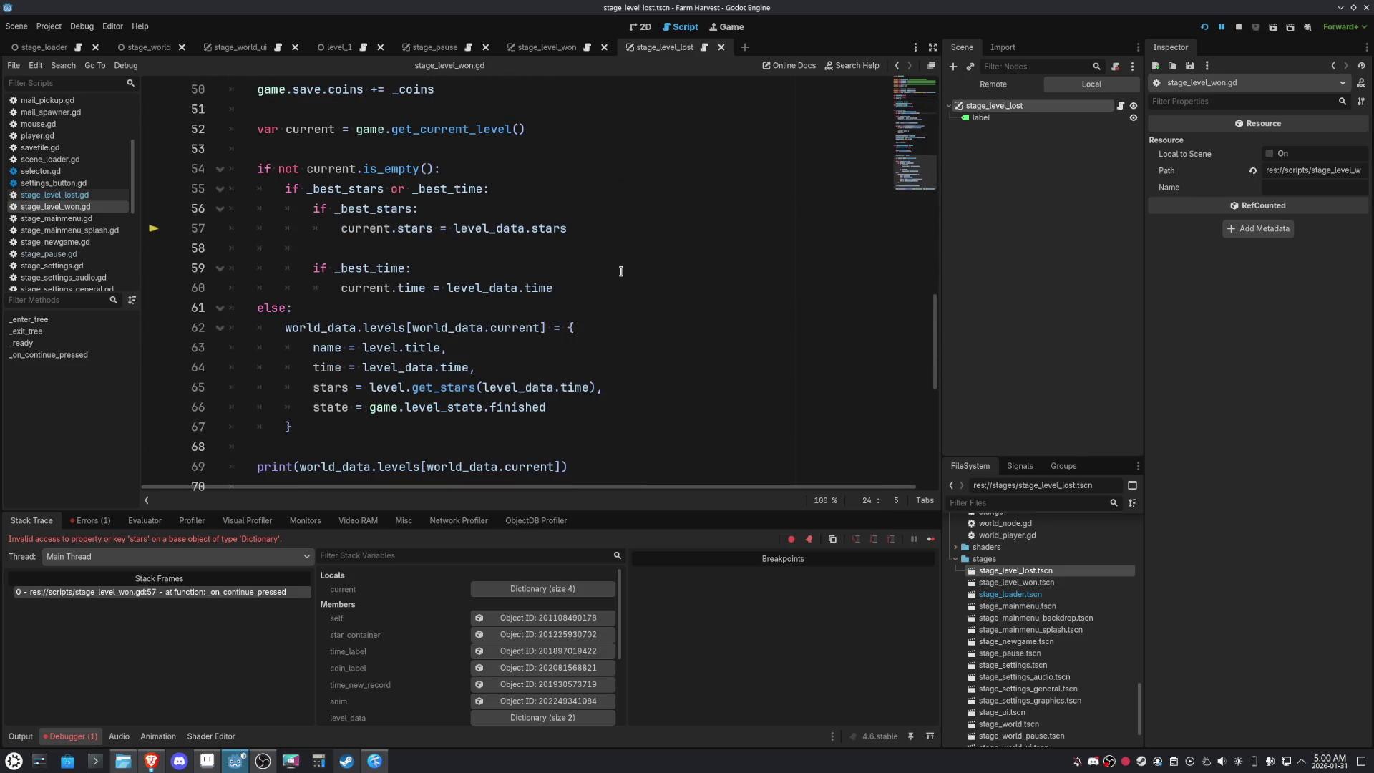
pyautogui.scroll(12, 620, 271)
pyautogui.scroll(-3, 620, 270)
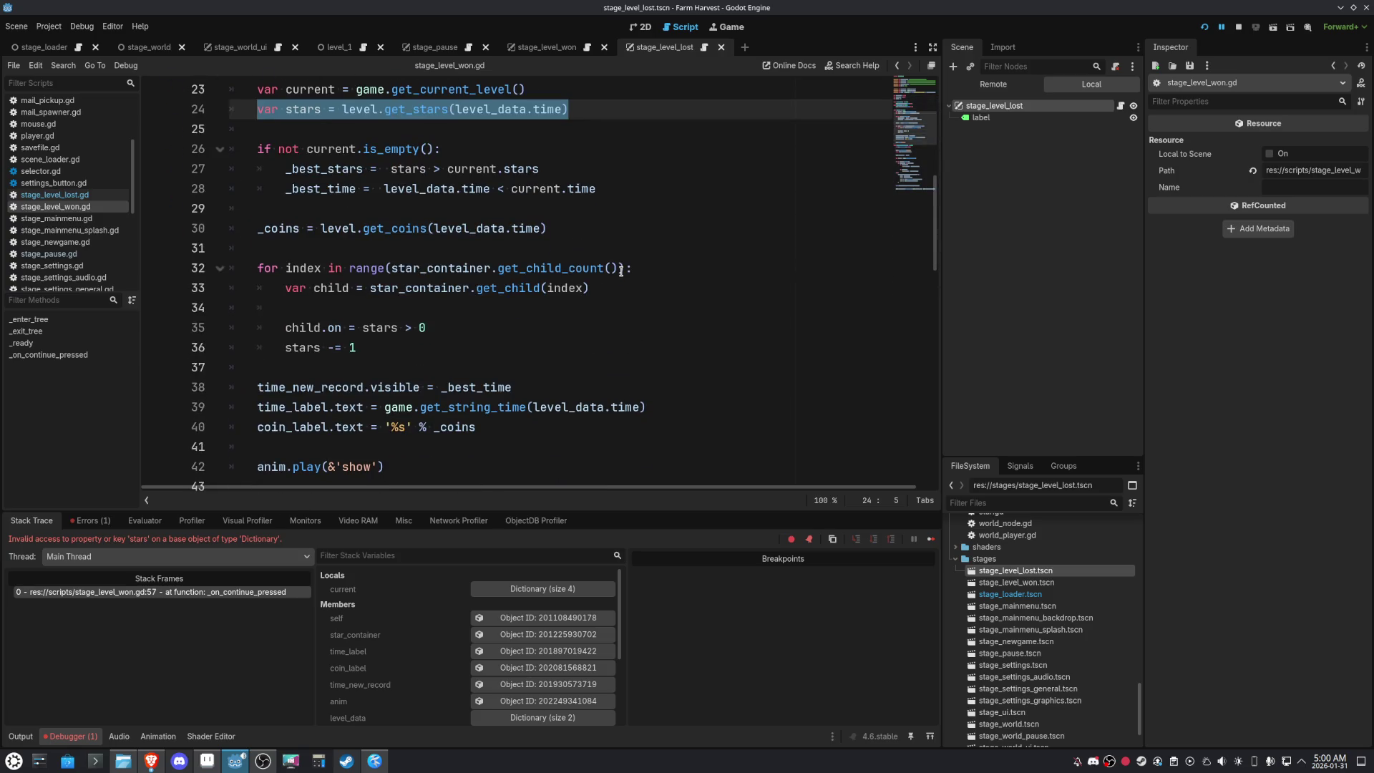
pyautogui.scroll(5, 620, 270)
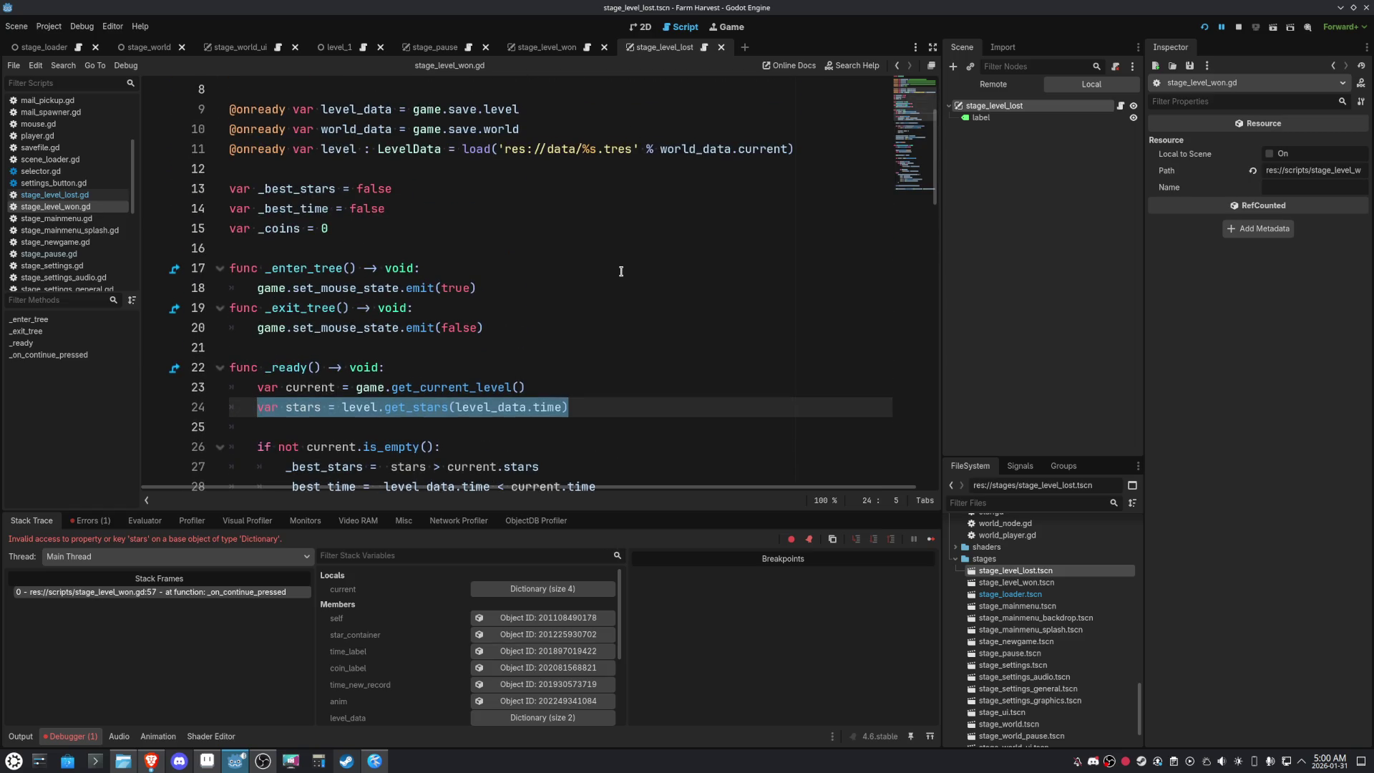
pyautogui.doubleClick(279, 230)
pyautogui.scroll(-12, 575, 274)
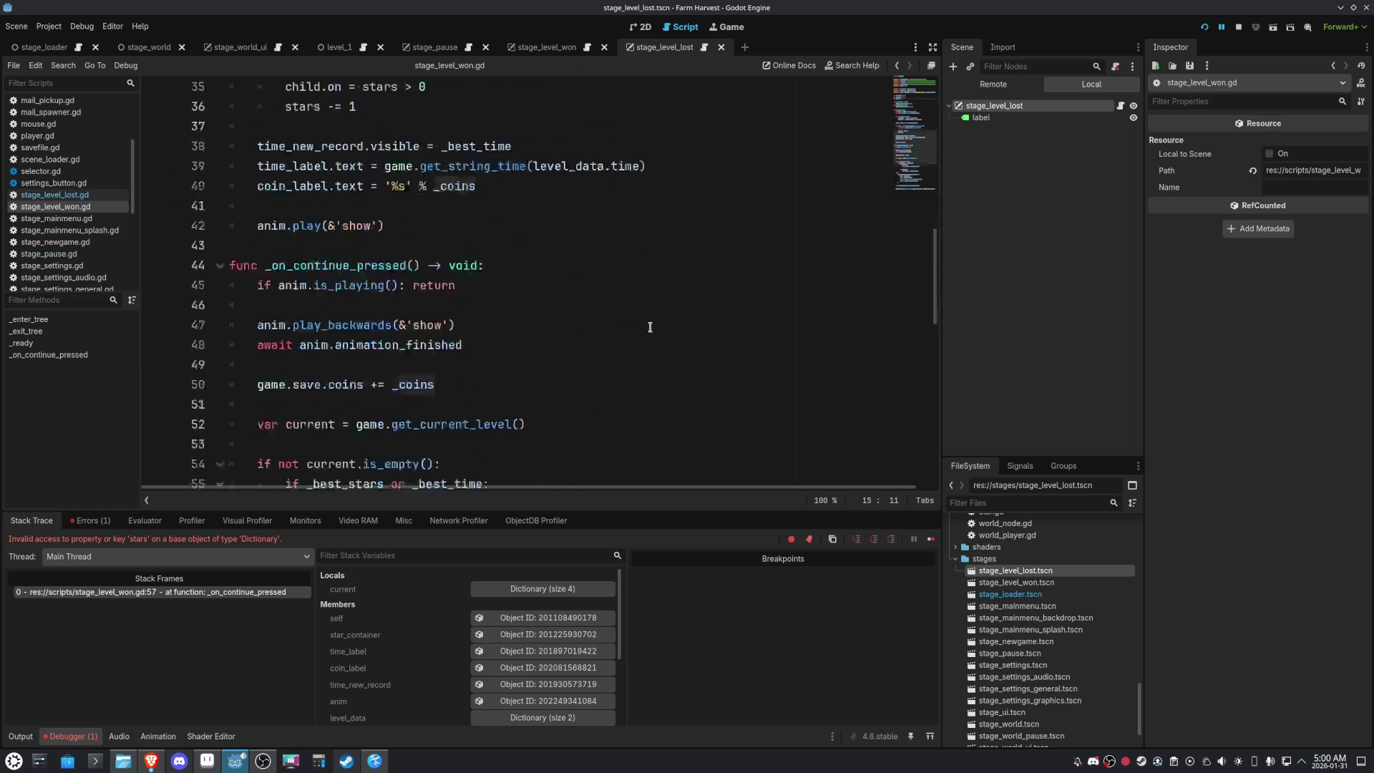
pyautogui.click(570, 244)
pyautogui.press('Return')
pyautogui.hotkey('ctrl', 'v')
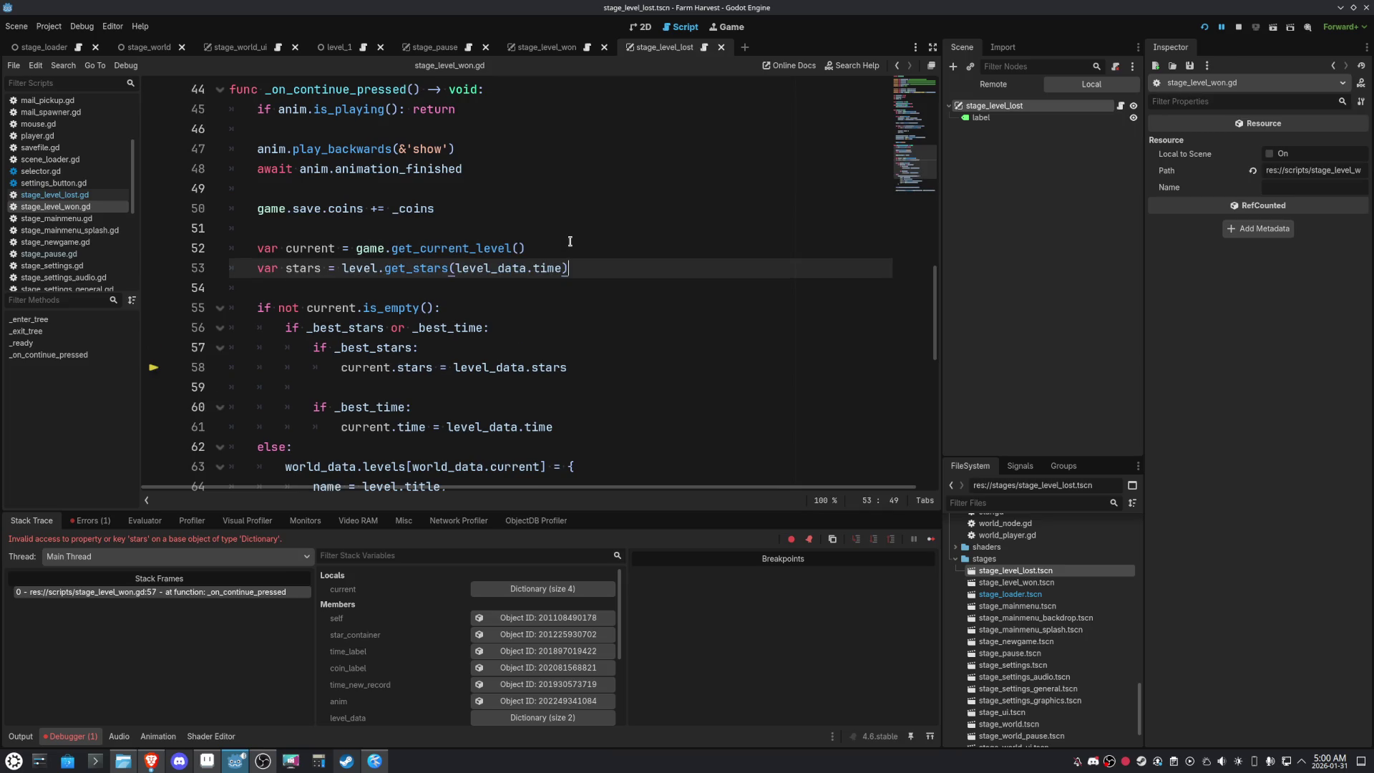
pyautogui.doubleClick(291, 269)
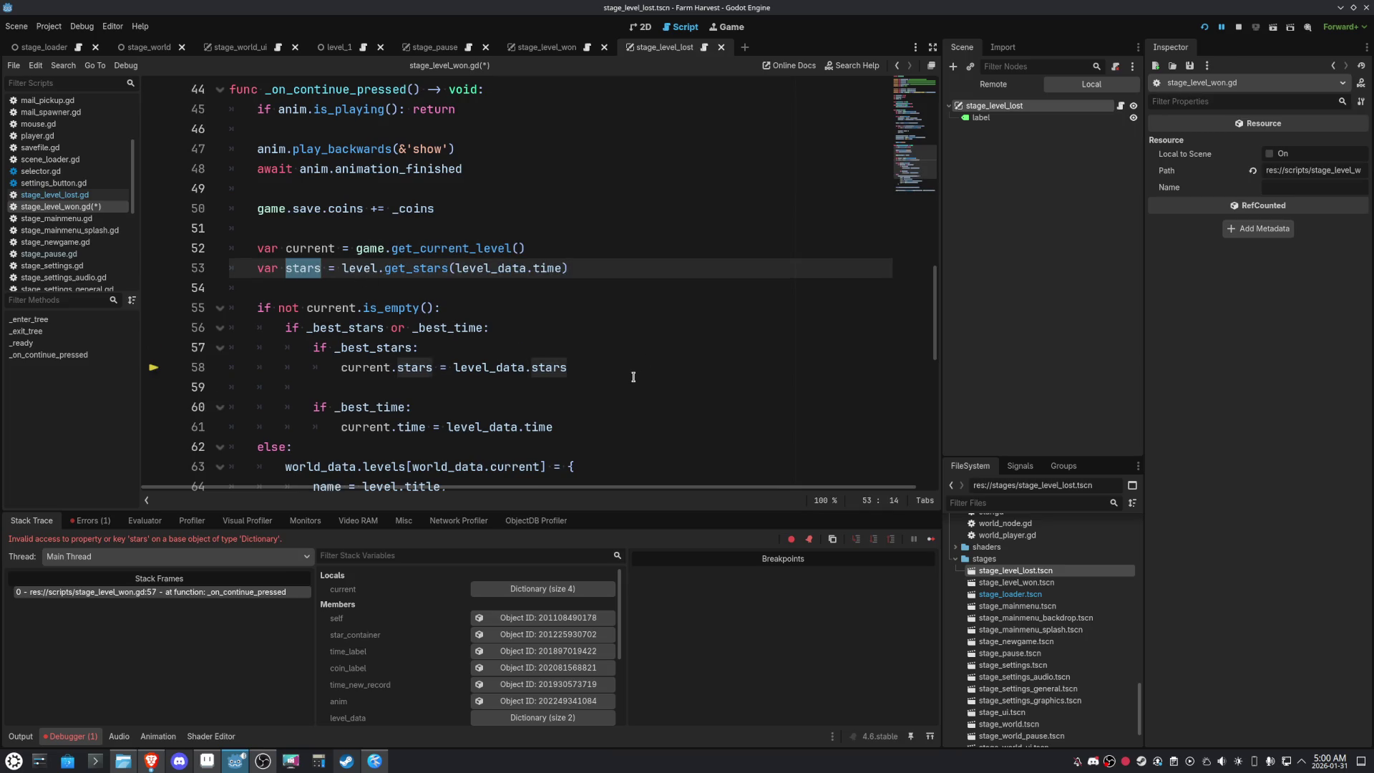
pyautogui.moveTo(579, 264); pyautogui.dragTo(161, 263)
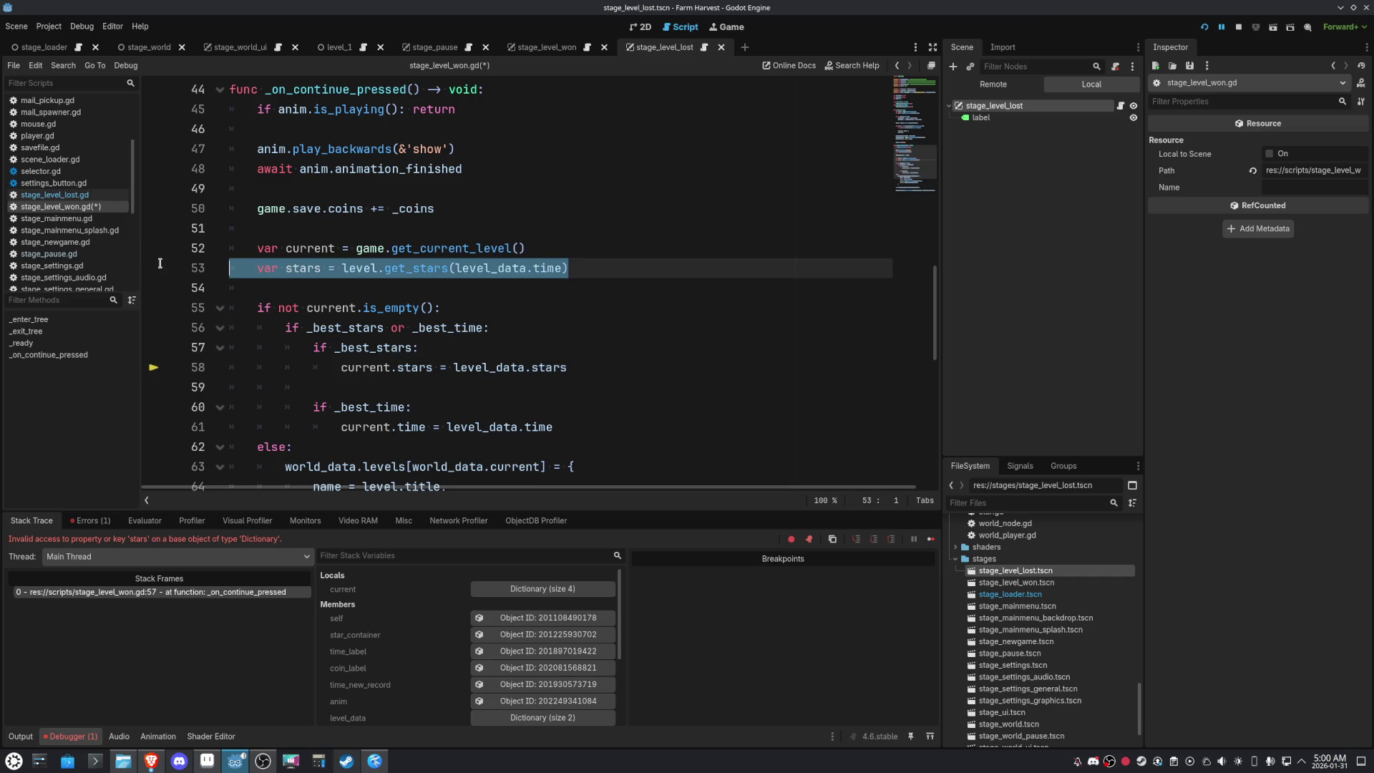
pyautogui.press('BackSpace')
pyautogui.press('BackSpace')
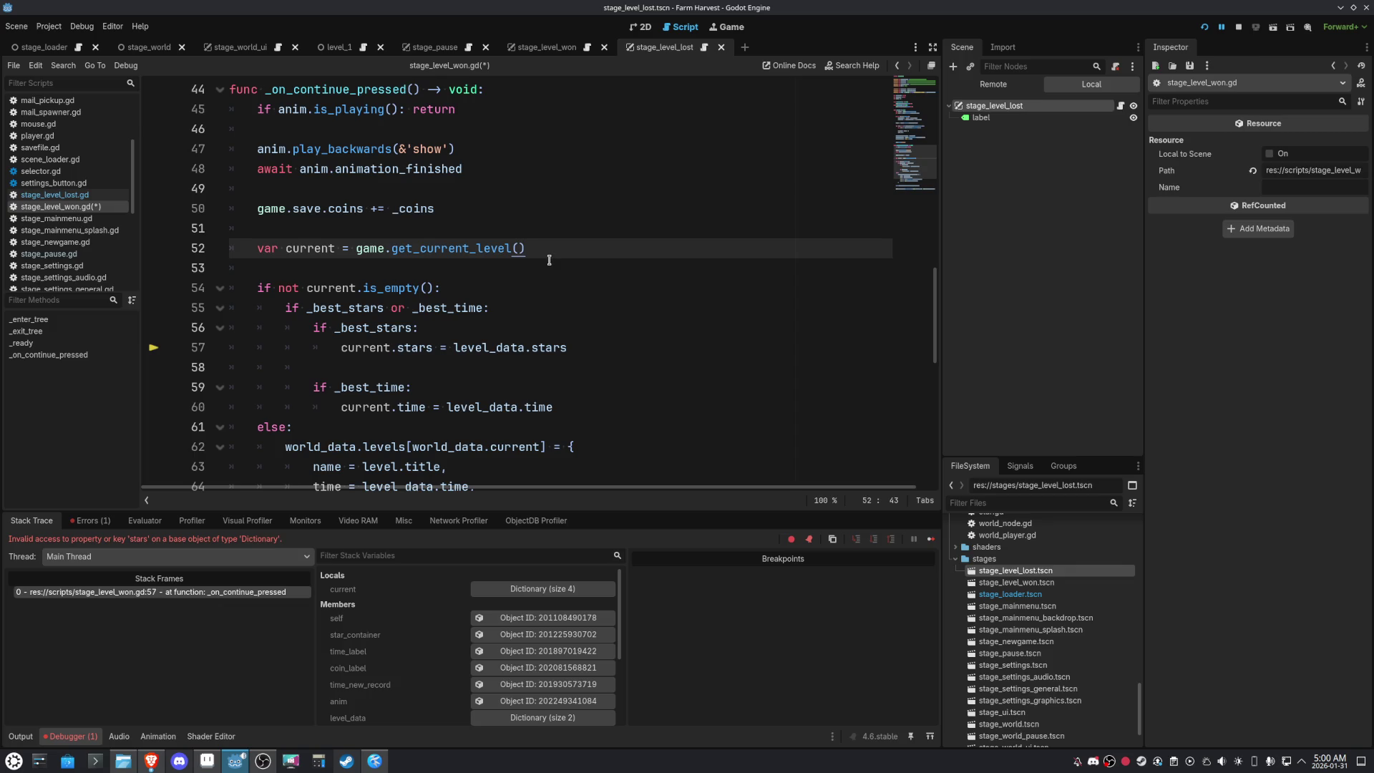
pyautogui.press('Return')
pyautogui.write('stars')
pyautogui.hotkey('ctrl', 'z')
pyautogui.scroll(10, 537, 273)
pyautogui.moveTo(569, 347); pyautogui.dragTo(256, 347)
pyautogui.scroll(-2, 644, 322)
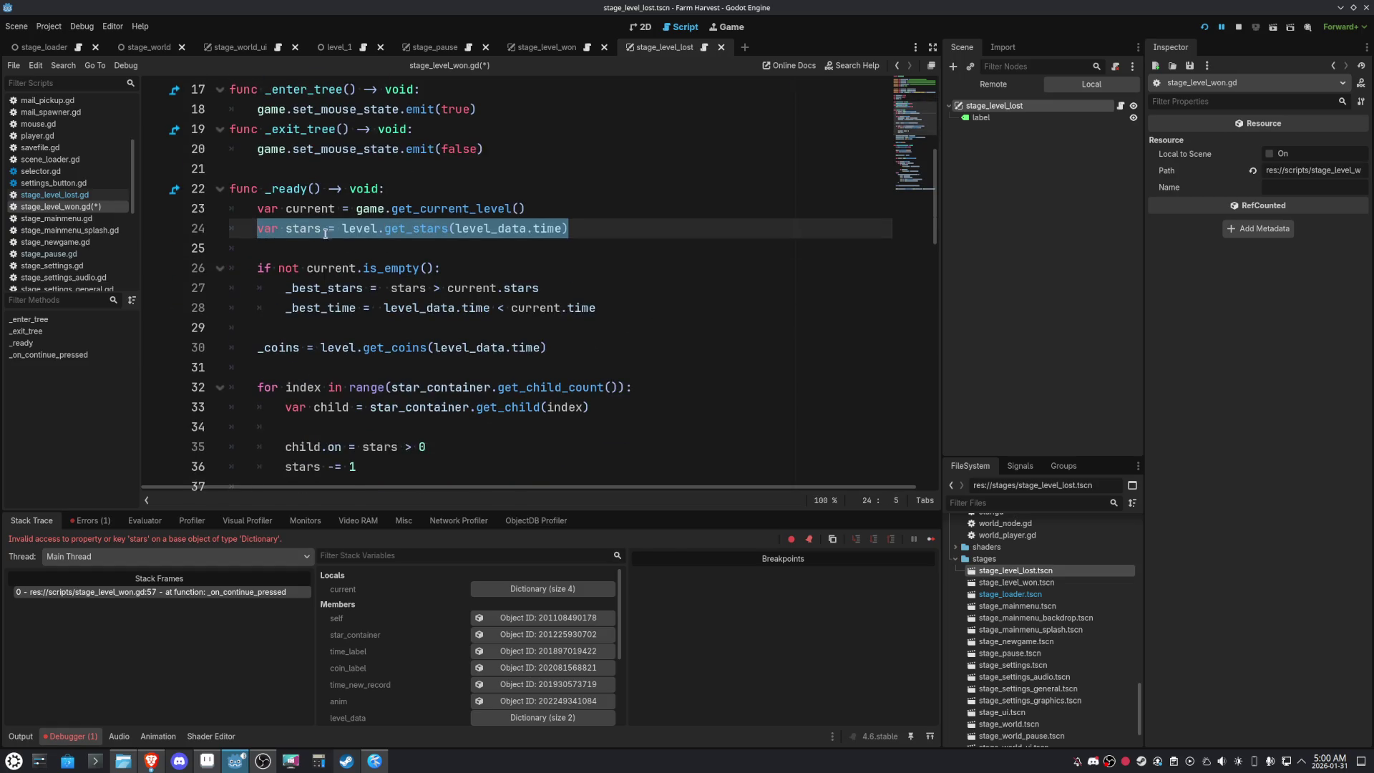
pyautogui.doubleClick(315, 228)
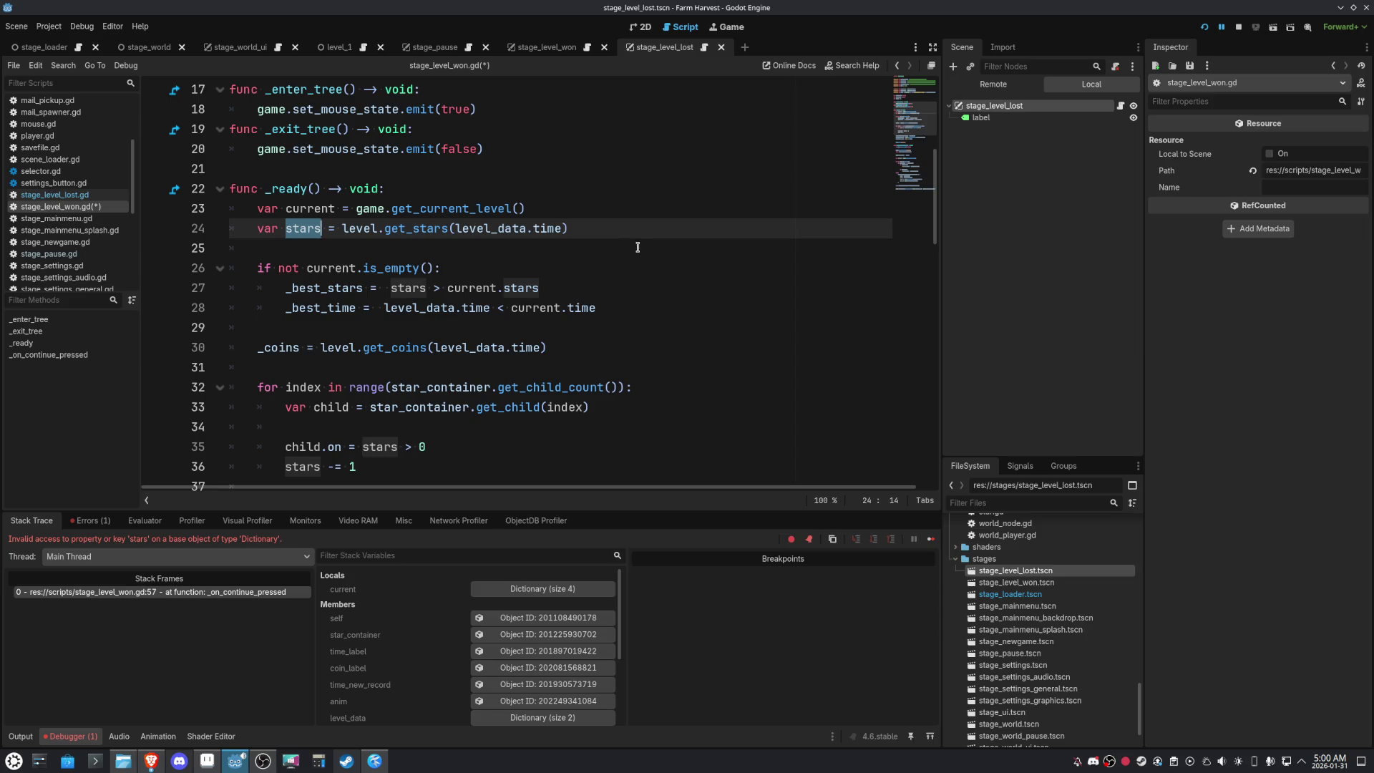
pyautogui.scroll(1, 640, 266)
pyautogui.click(559, 288)
pyautogui.moveTo(509, 290); pyautogui.dragTo(256, 288)
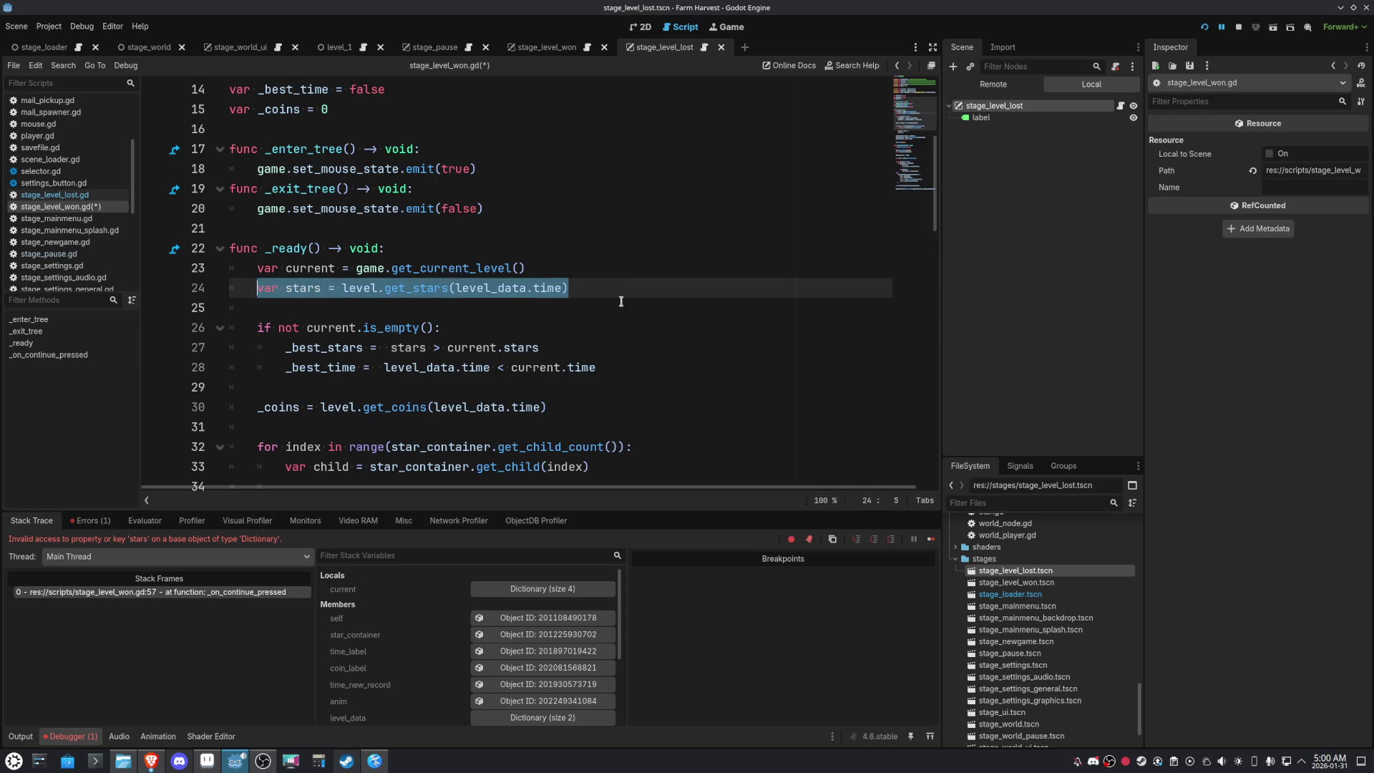
pyautogui.scroll(-10, 623, 302)
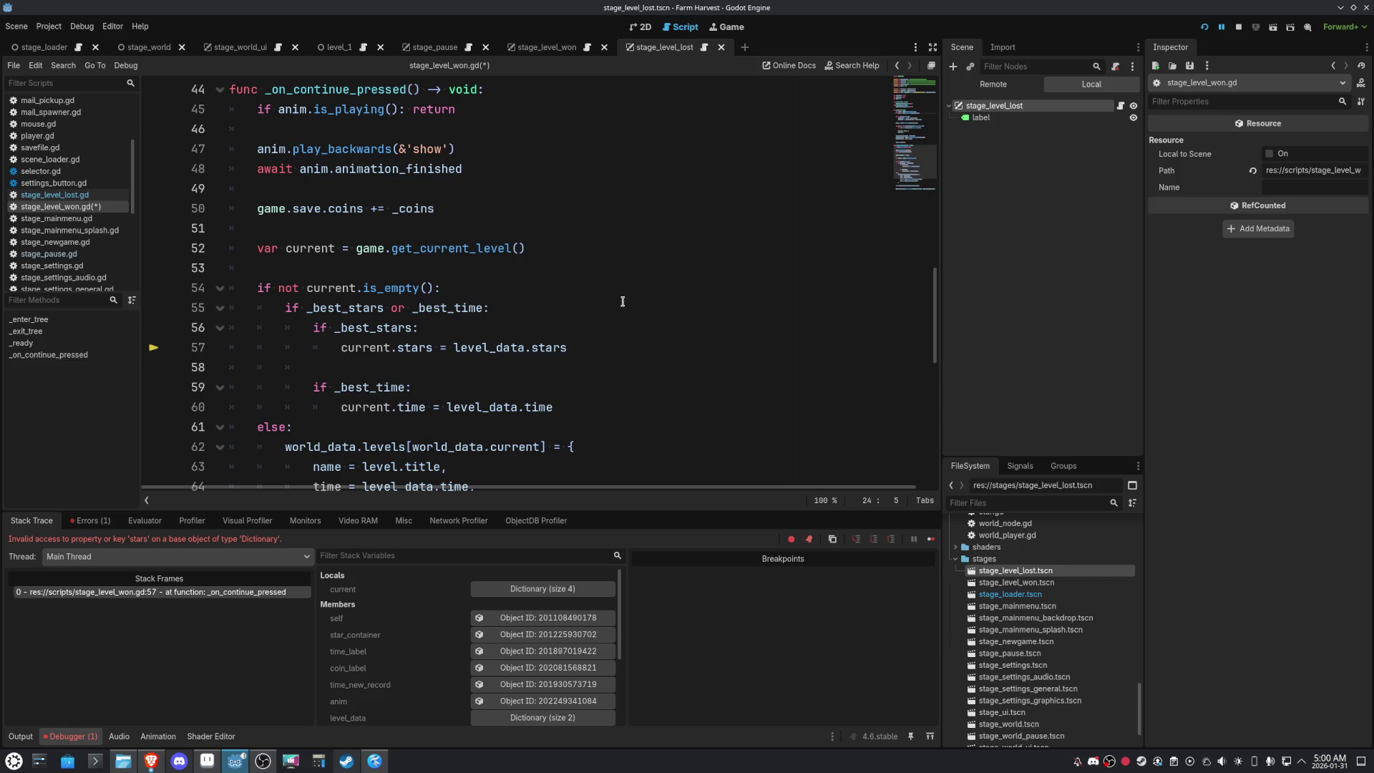
pyautogui.scroll(12, 588, 281)
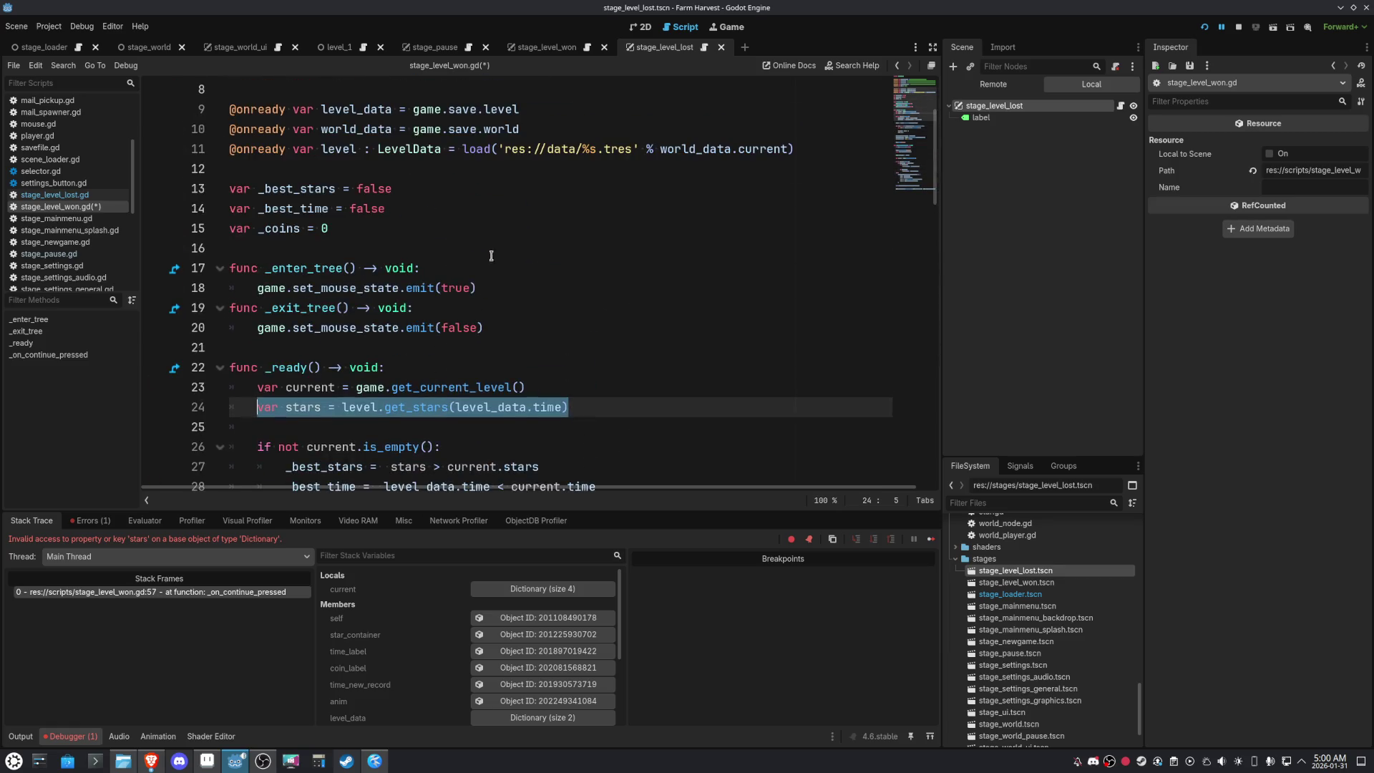
pyautogui.click(400, 225)
# Declare a new variable _stars = 0 in stage_level_won.gd
pyautogui.press('Return')
pyautogui.write('var _Sta')
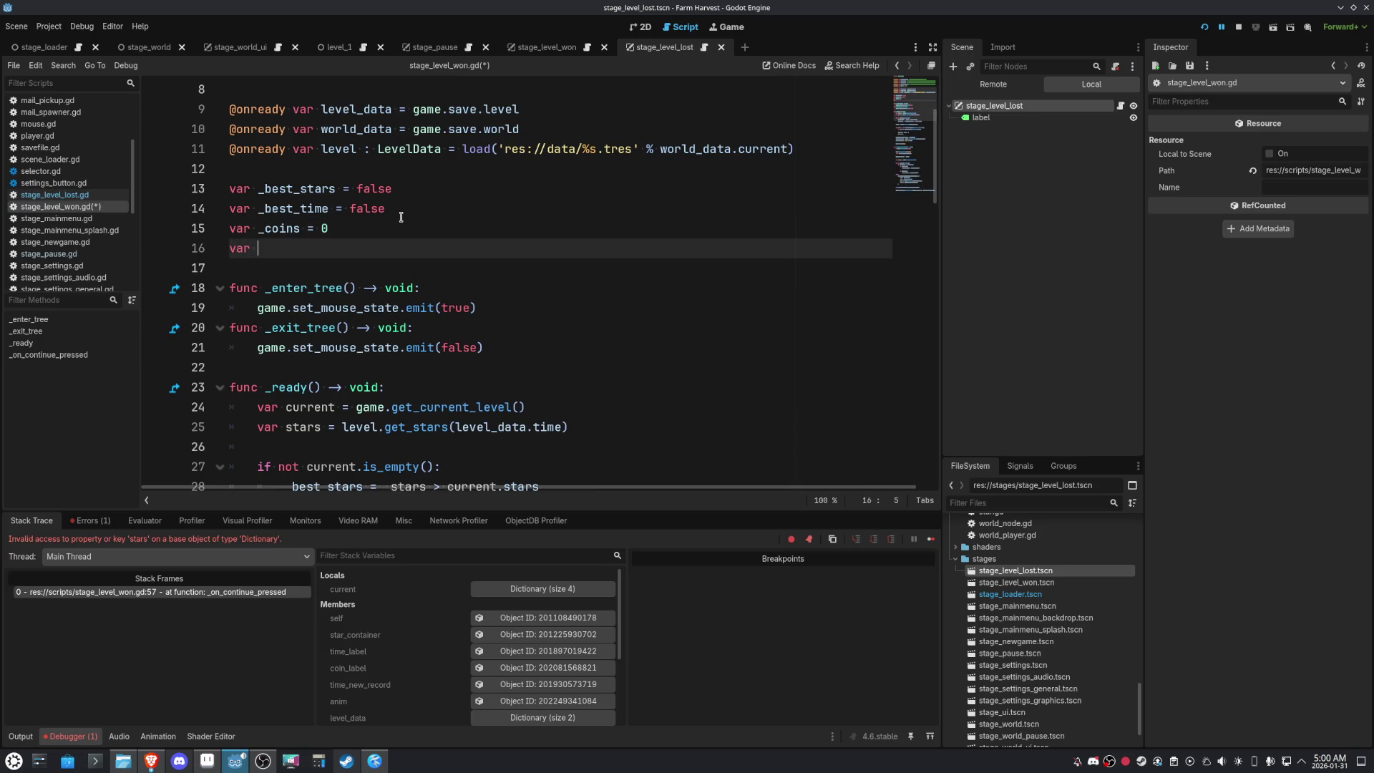
pyautogui.press('BackSpace')
pyautogui.press('BackSpace')
pyautogui.press('BackSpace')
pyautogui.write('stars = 0')
pyautogui.doubleClick(287, 248)
pyautogui.scroll(-2, 646, 372)
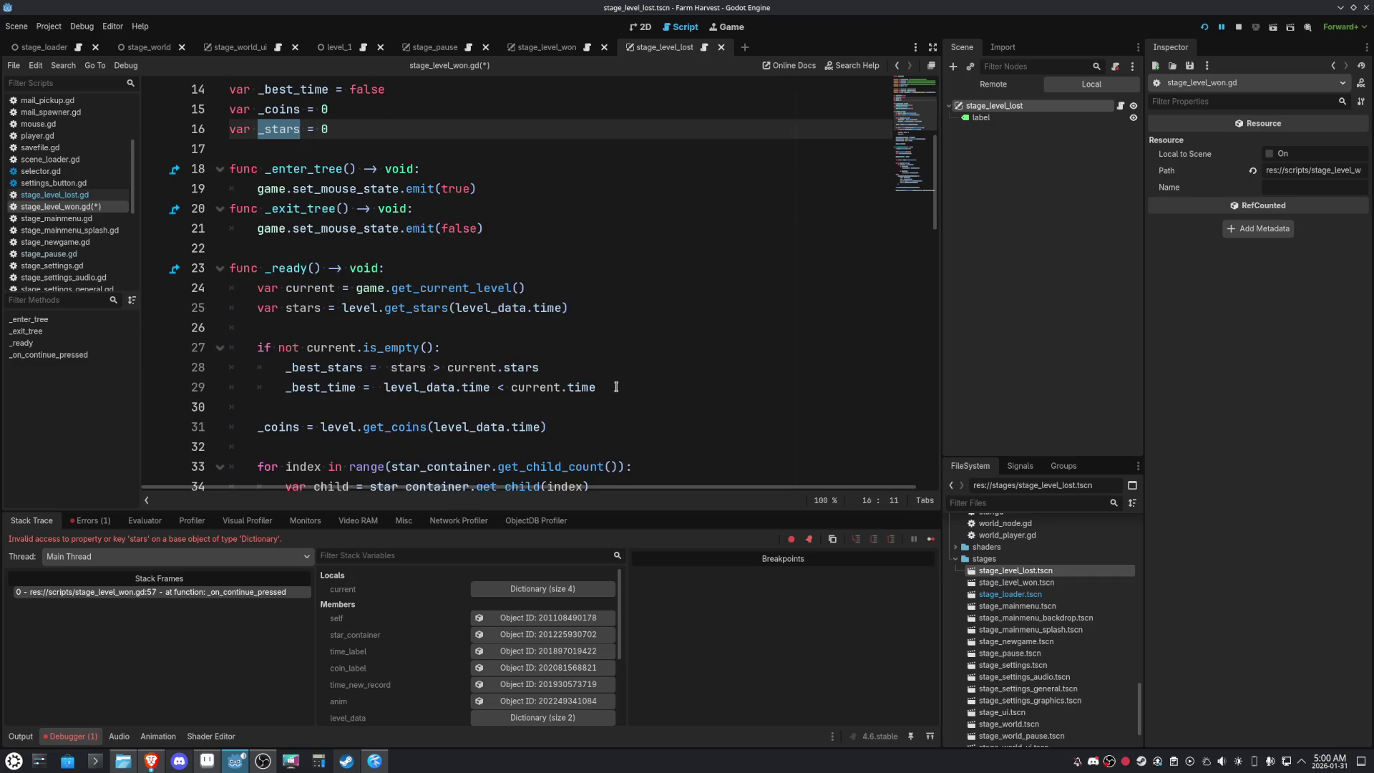
# Add an if _best_stars branch below the best-time check that sets _stars = stars
pyautogui.click(616, 387)
pyautogui.press('Return')
pyautogui.press('Return')
pyautogui.write('if')
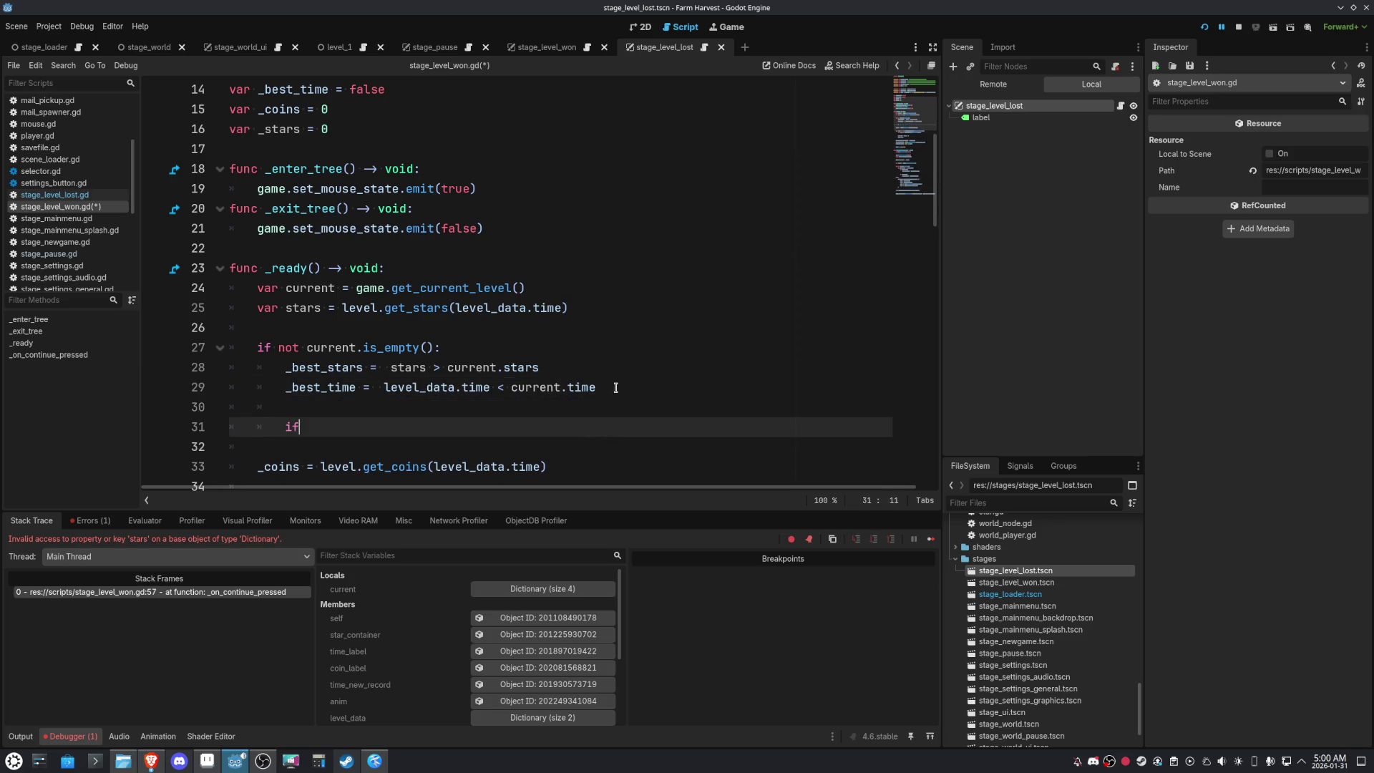
pyautogui.write(' _best')
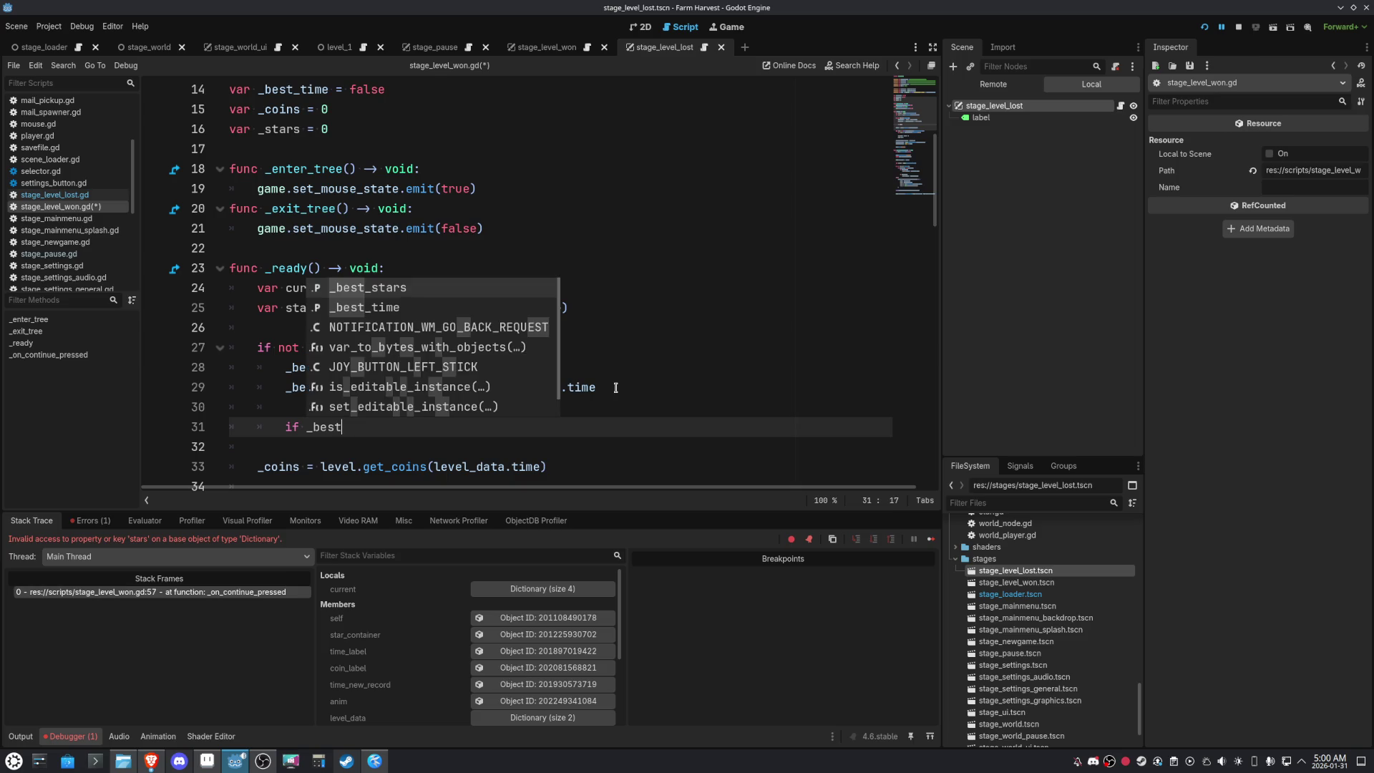
pyautogui.press('Return')
pyautogui.press('Return')
pyautogui.write('_stars = ')
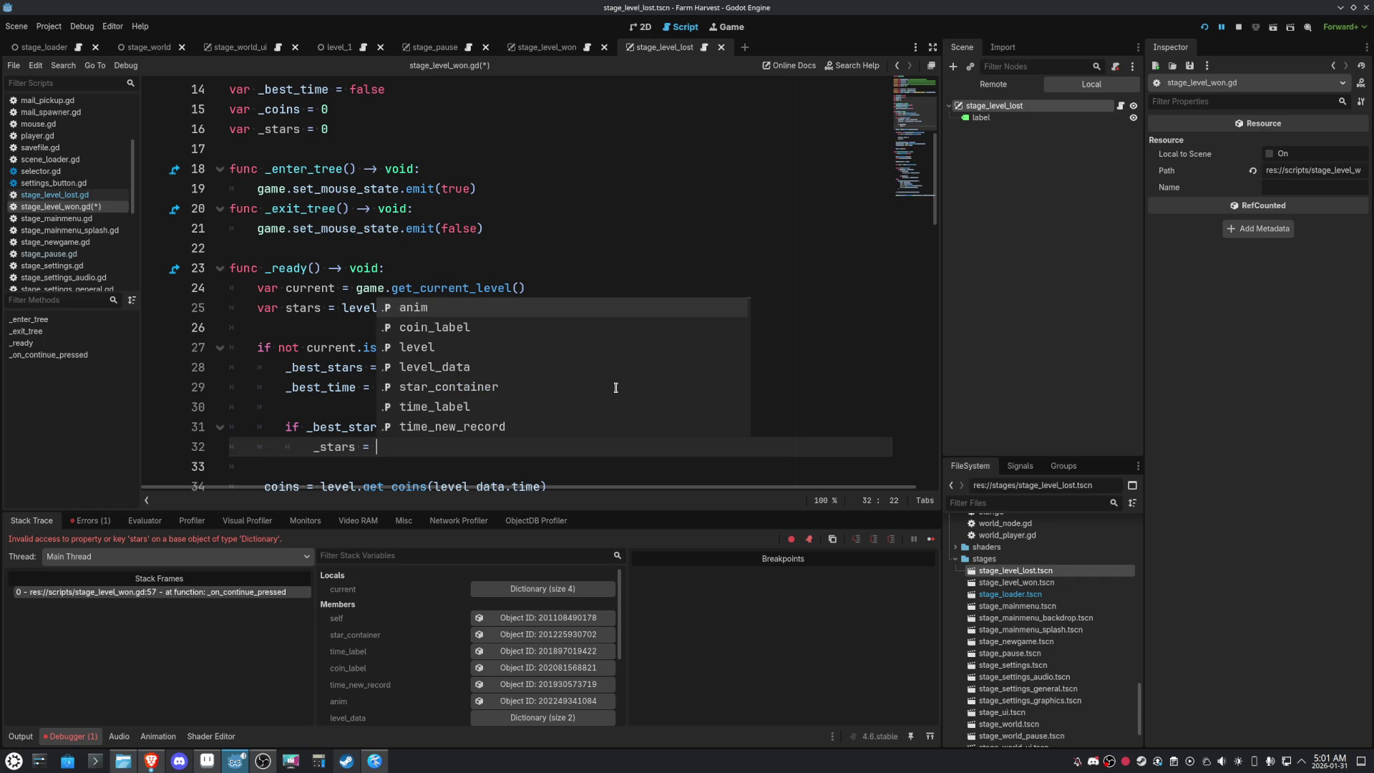
pyautogui.write('stars')
pyautogui.click(535, 214)
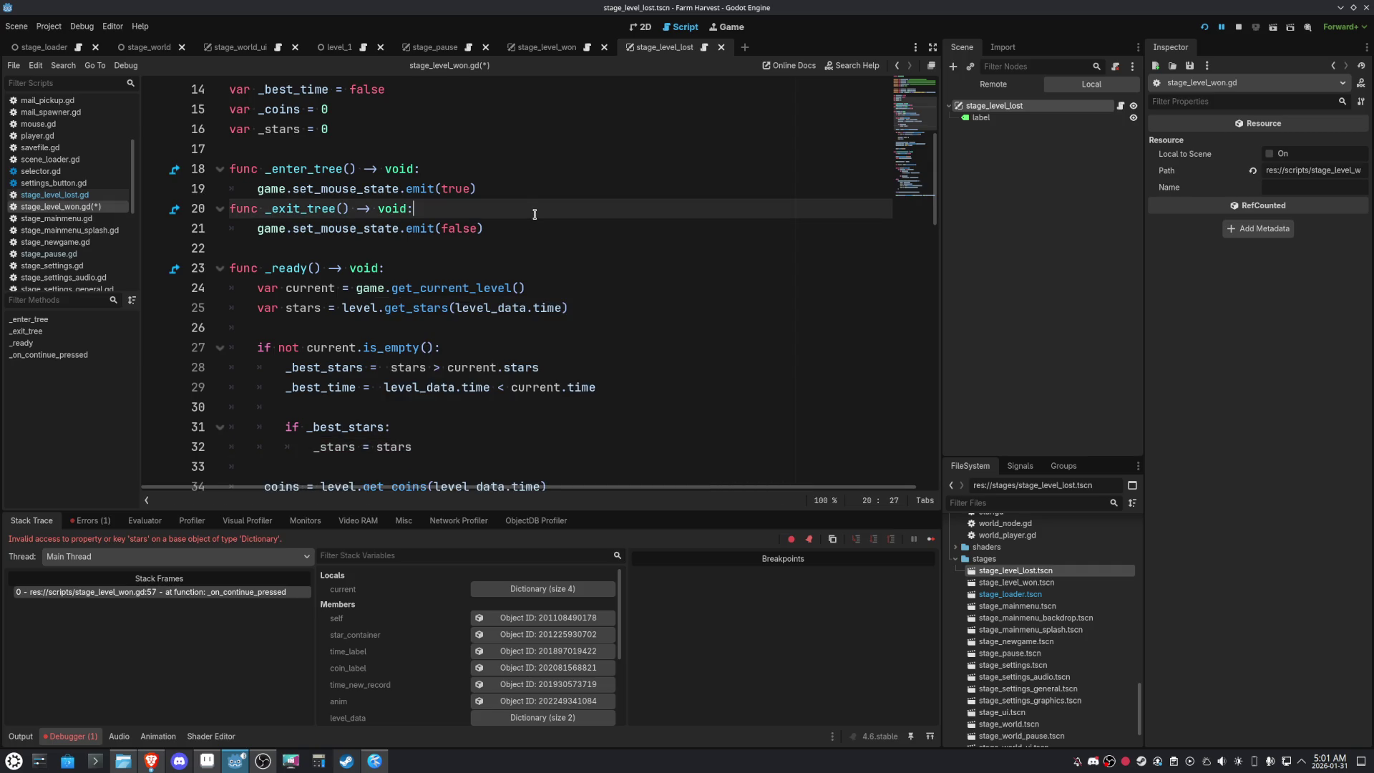
# Replace level_data.stars with _stars on line 61 and rerun the game
pyautogui.click(342, 447)
pyautogui.scroll(-7, 531, 393)
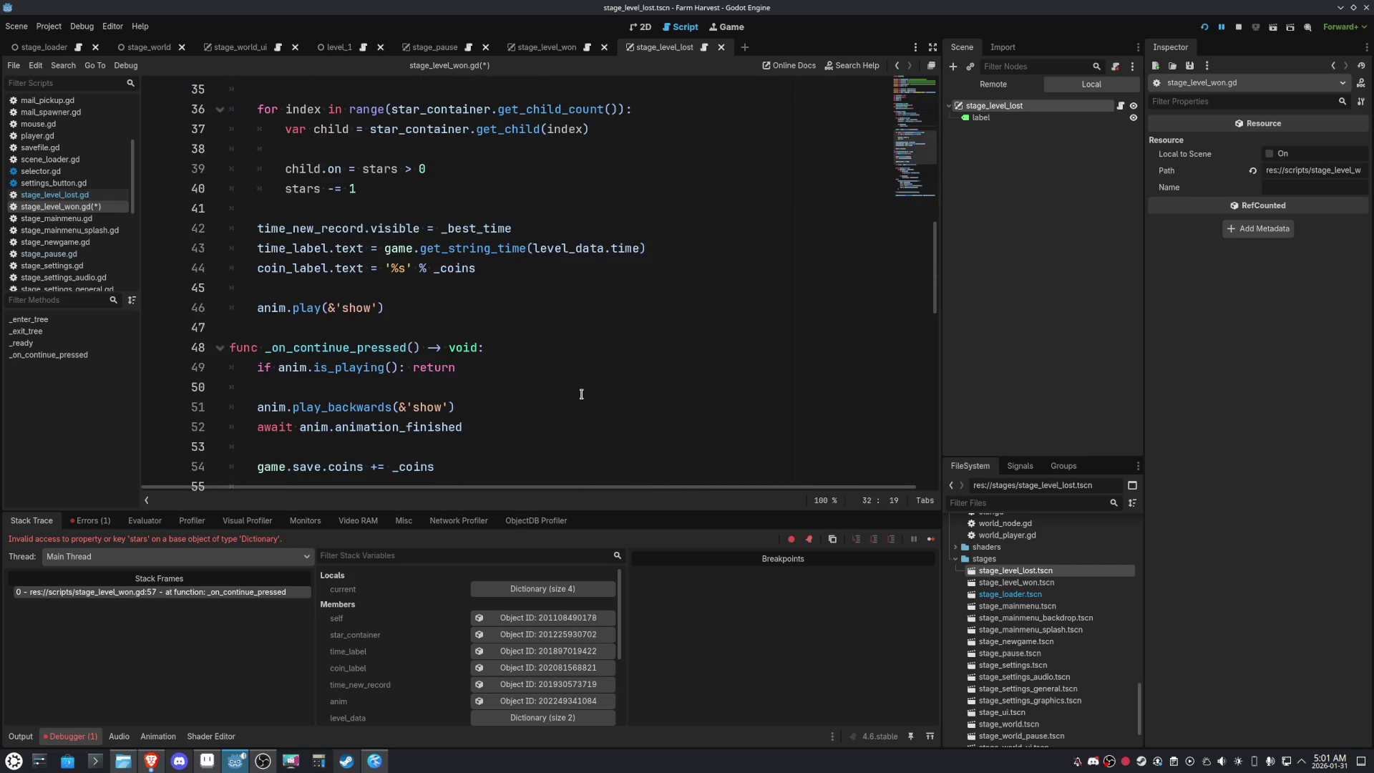
pyautogui.scroll(-4, 581, 395)
pyautogui.scroll(-1, 582, 394)
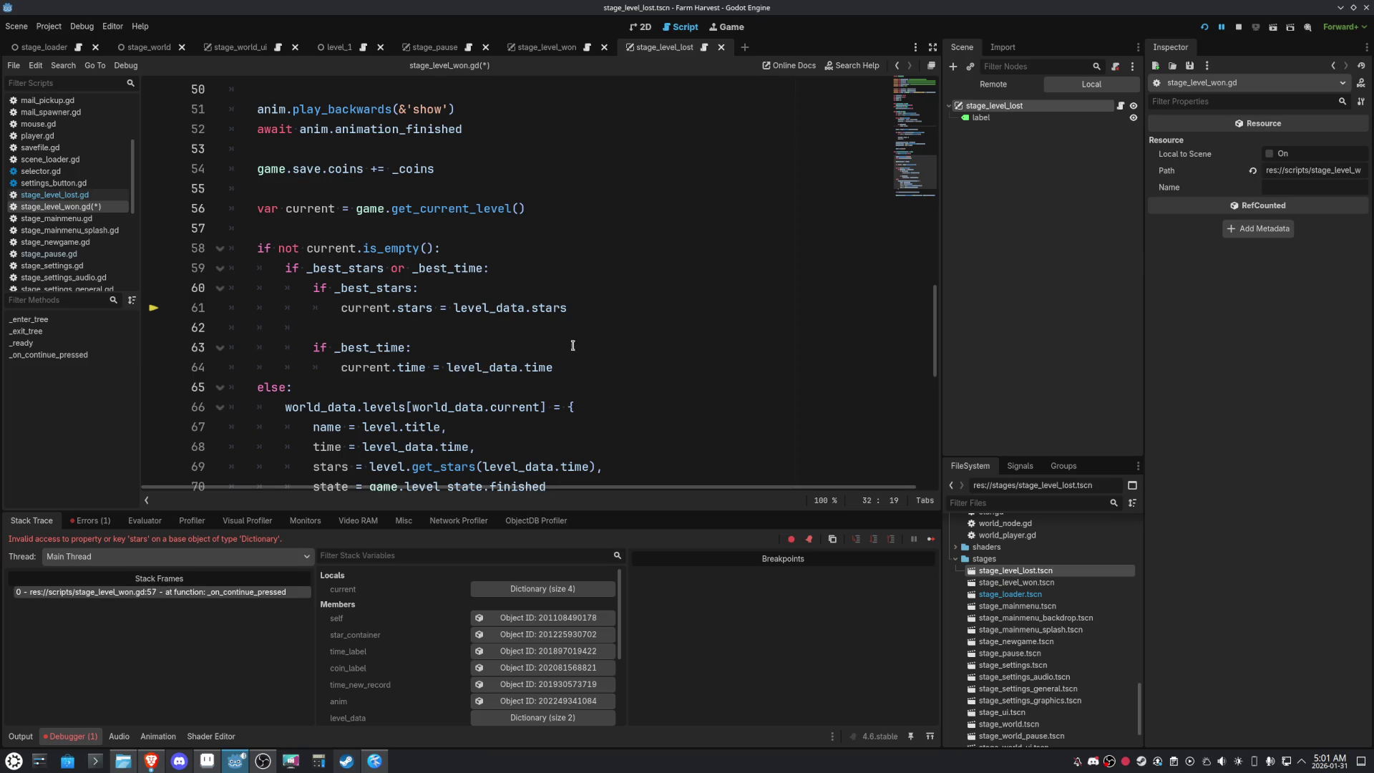
pyautogui.moveTo(570, 308); pyautogui.dragTo(454, 307)
pyautogui.write('_stars')
pyautogui.click(705, 245)
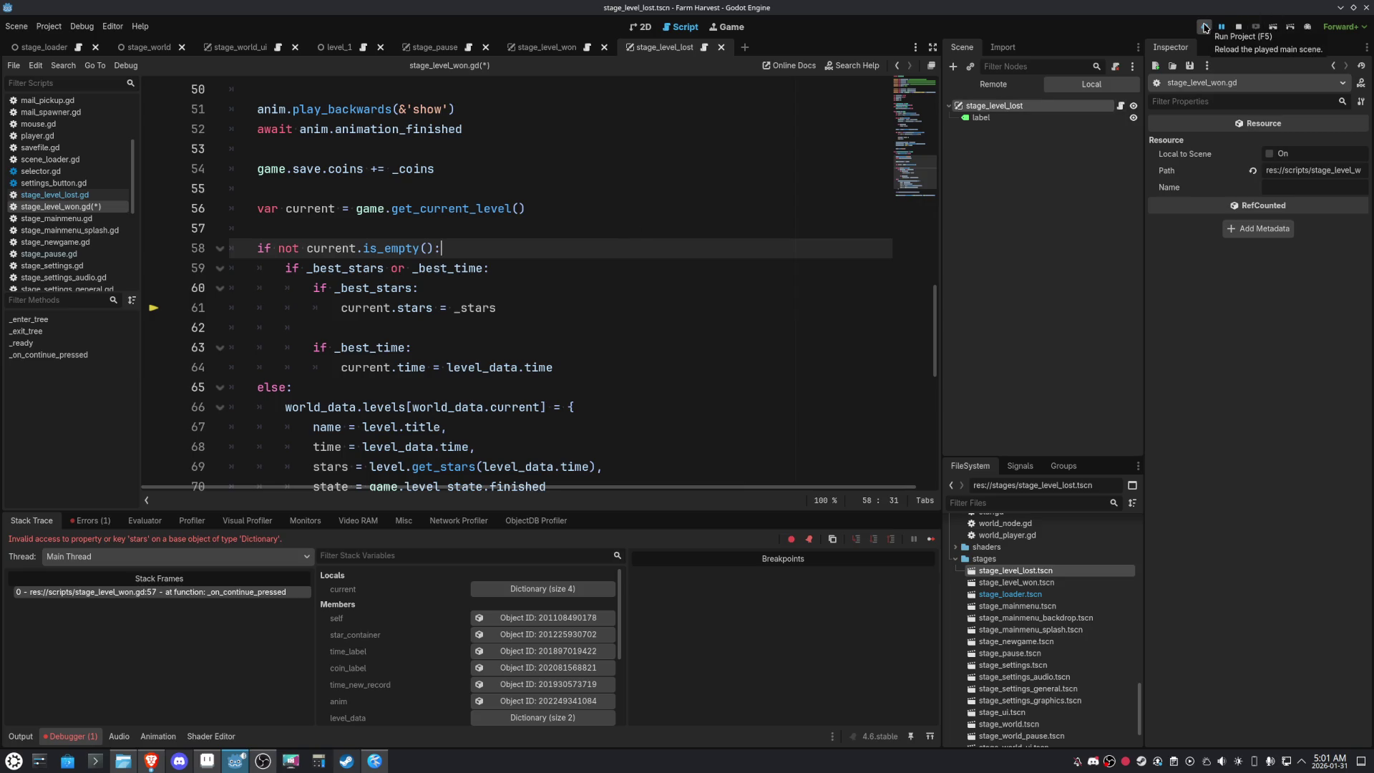
pyautogui.click(1205, 28)
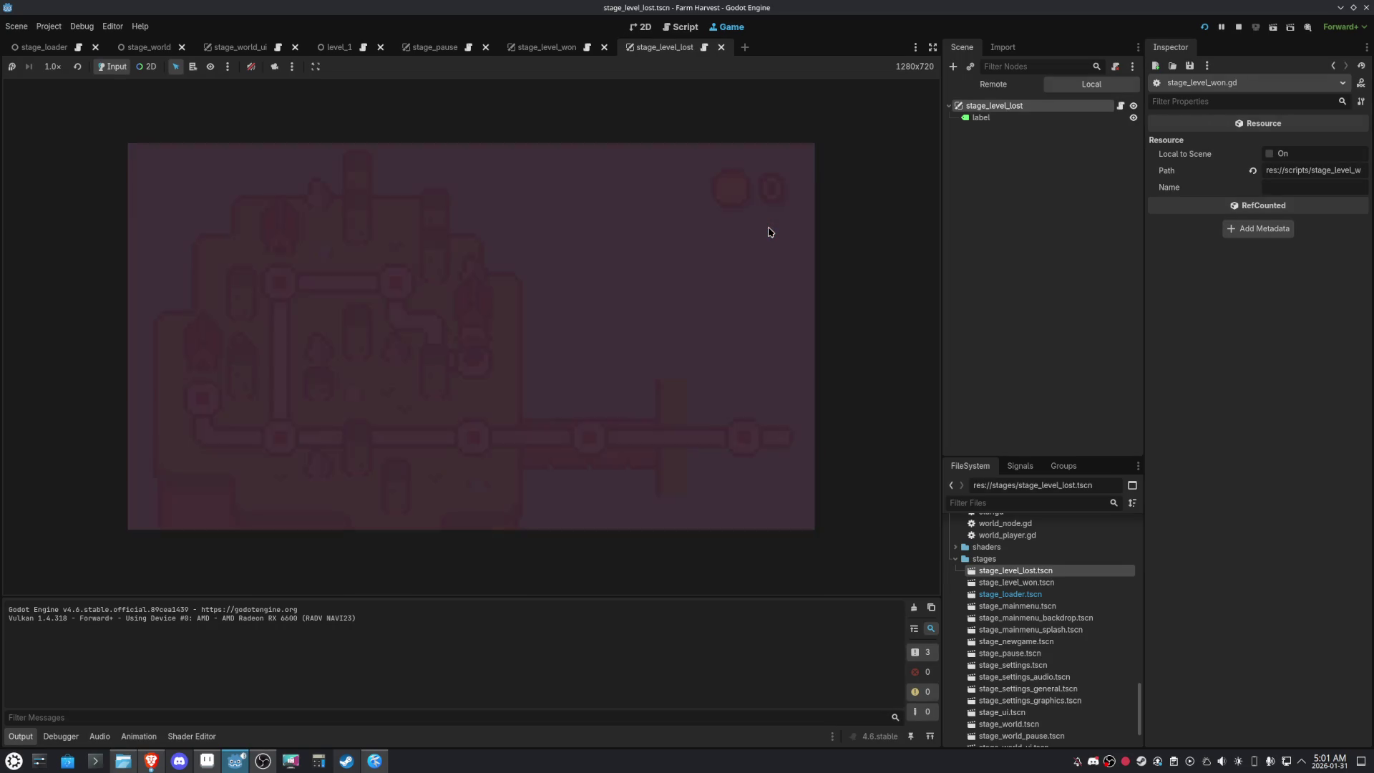
# Pick up and stack the crates from the doorway, then deliver them across the room
pyautogui.press('Right')
pyautogui.press('Down')
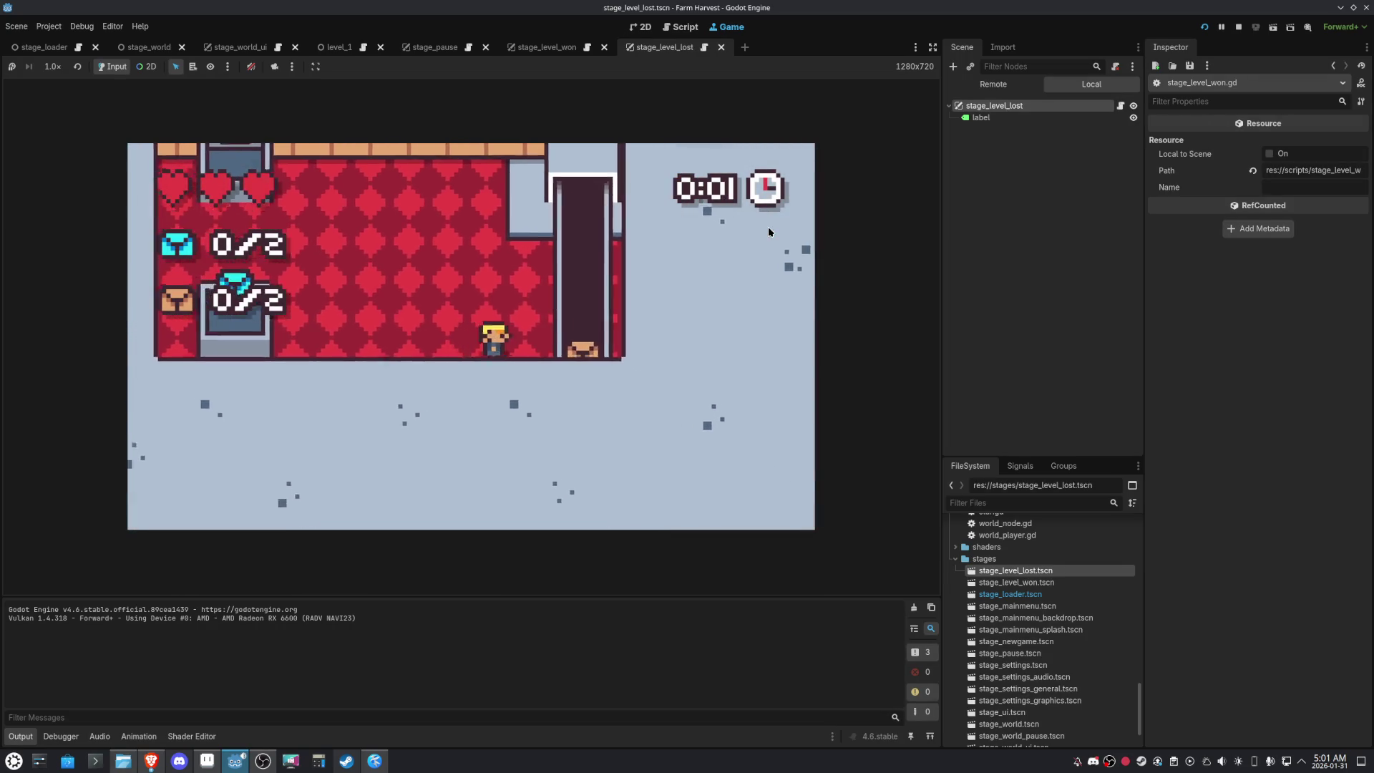
pyautogui.press('Left')
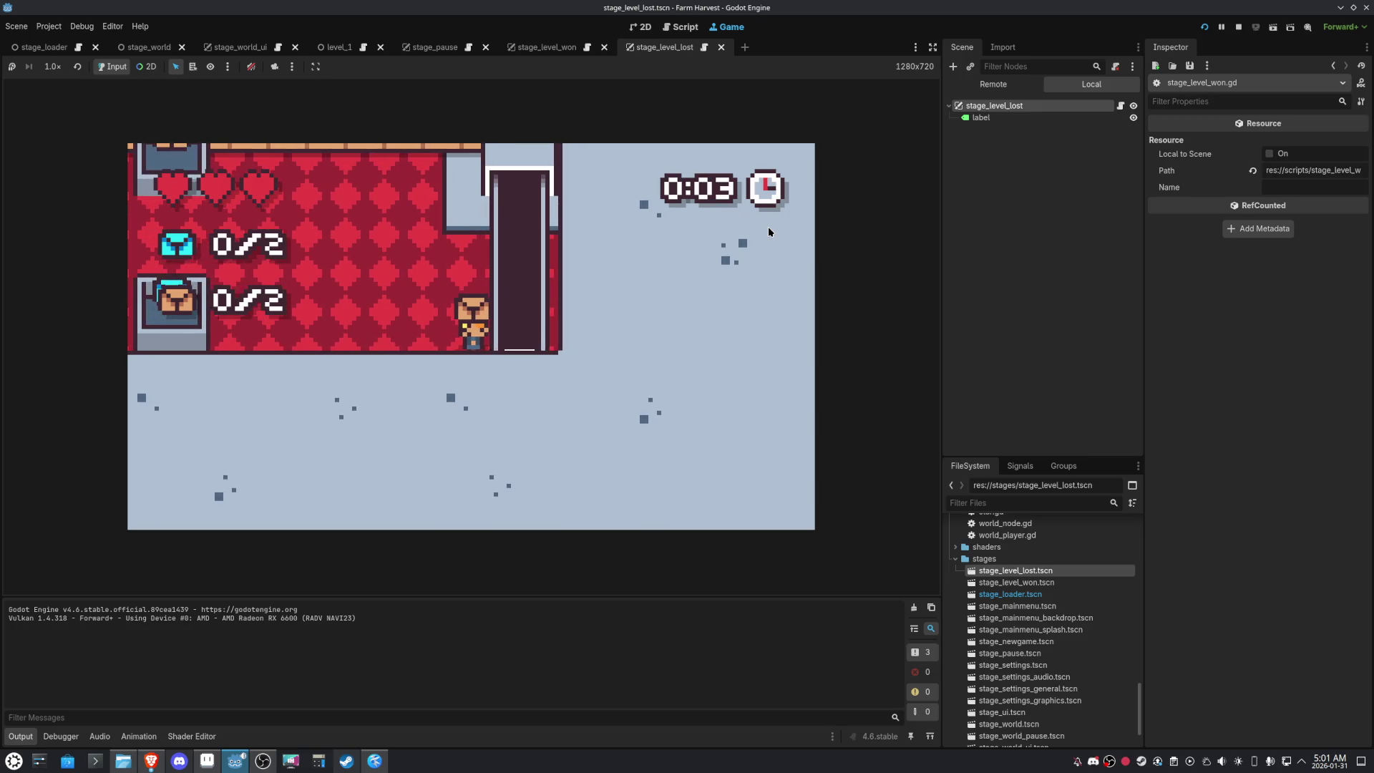
pyautogui.press('Up')
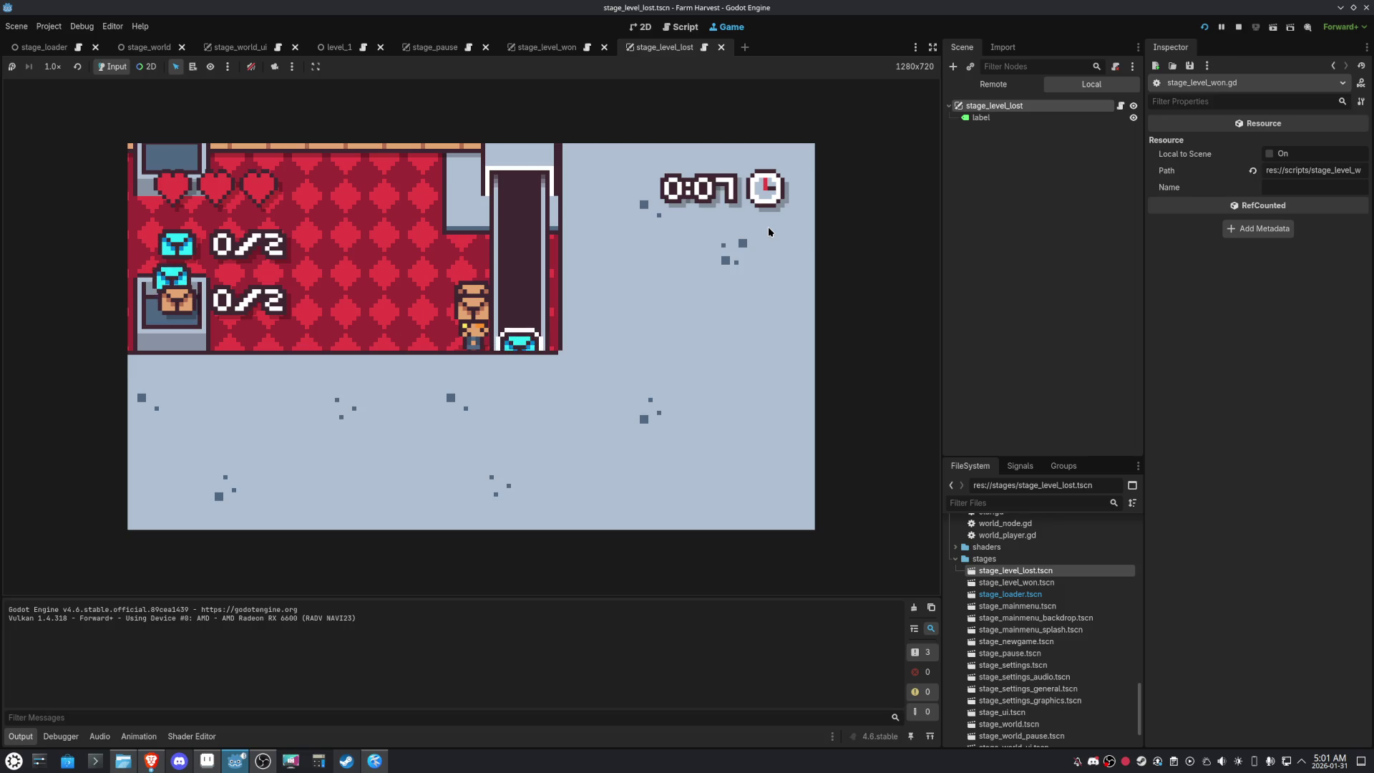
pyautogui.press('space')
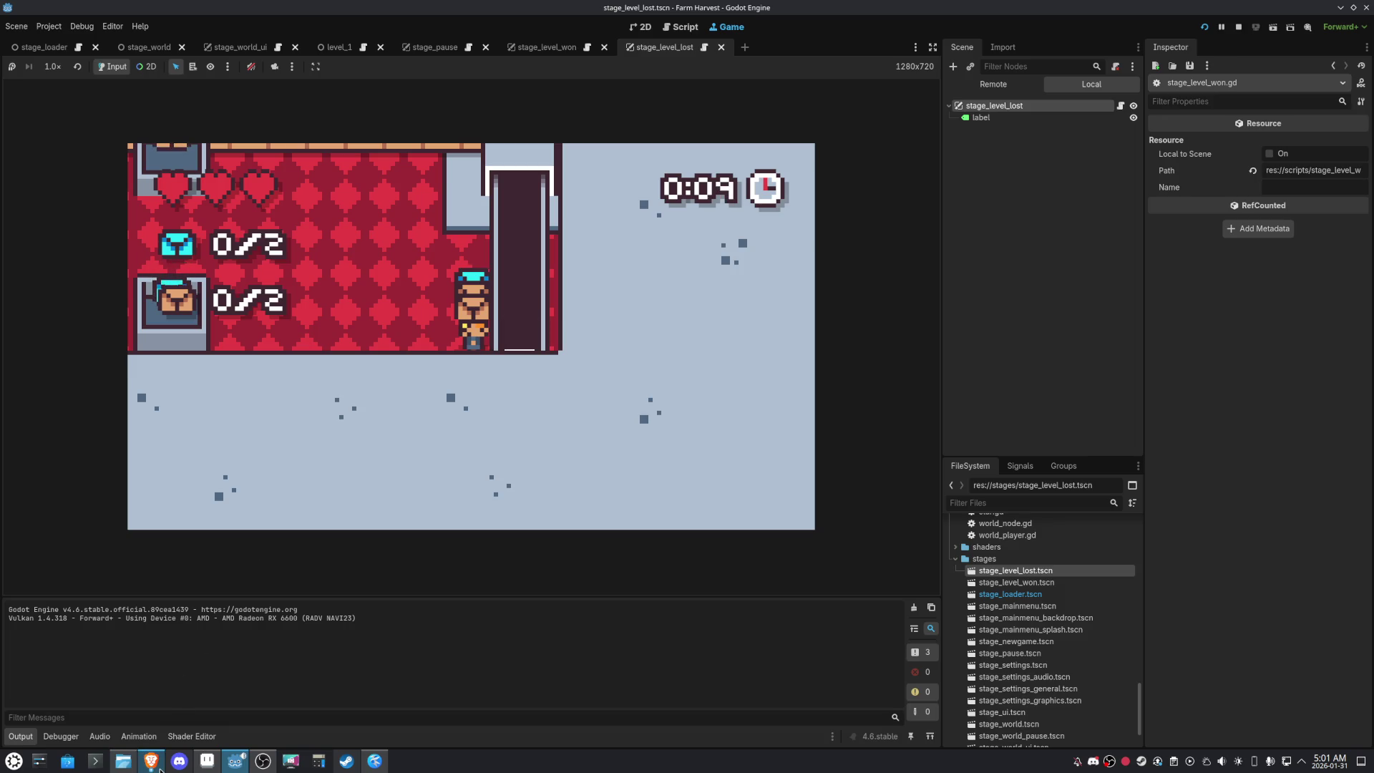
pyautogui.press('space')
pyautogui.press('Left')
pyautogui.press('Up')
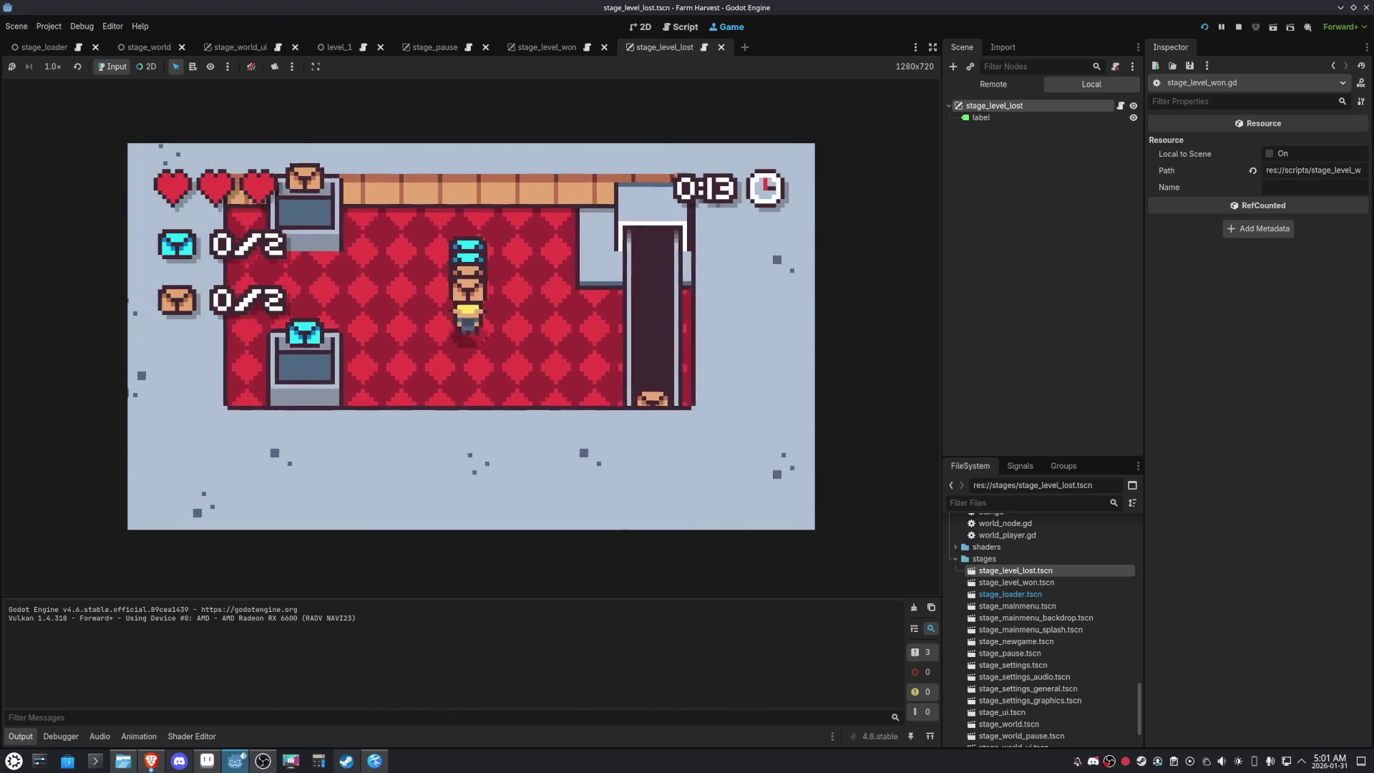
pyautogui.press('space')
pyautogui.press('Down')
pyautogui.press('Left')
pyautogui.press('space')
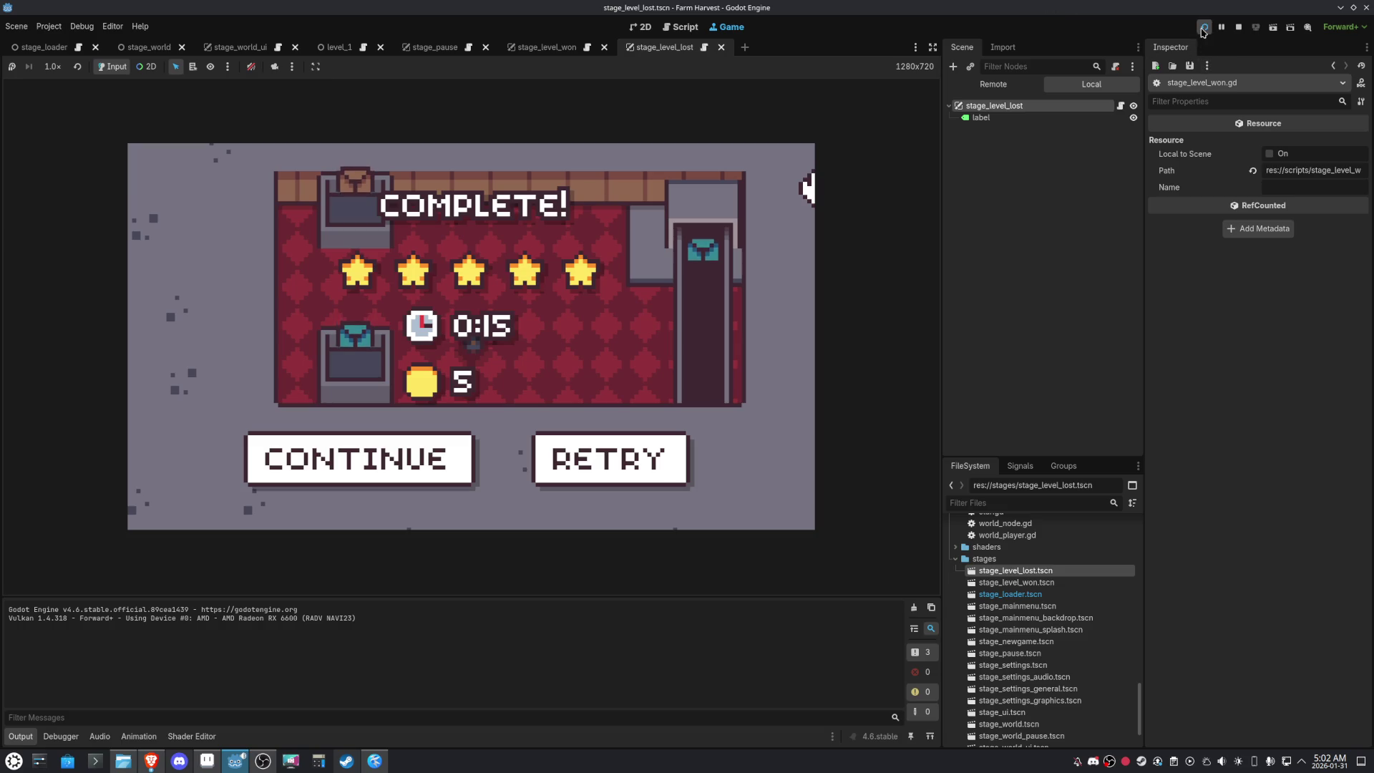
# Restart with F5, replay to a five-star 0:15 completion, then restart the game
pyautogui.press('F5')
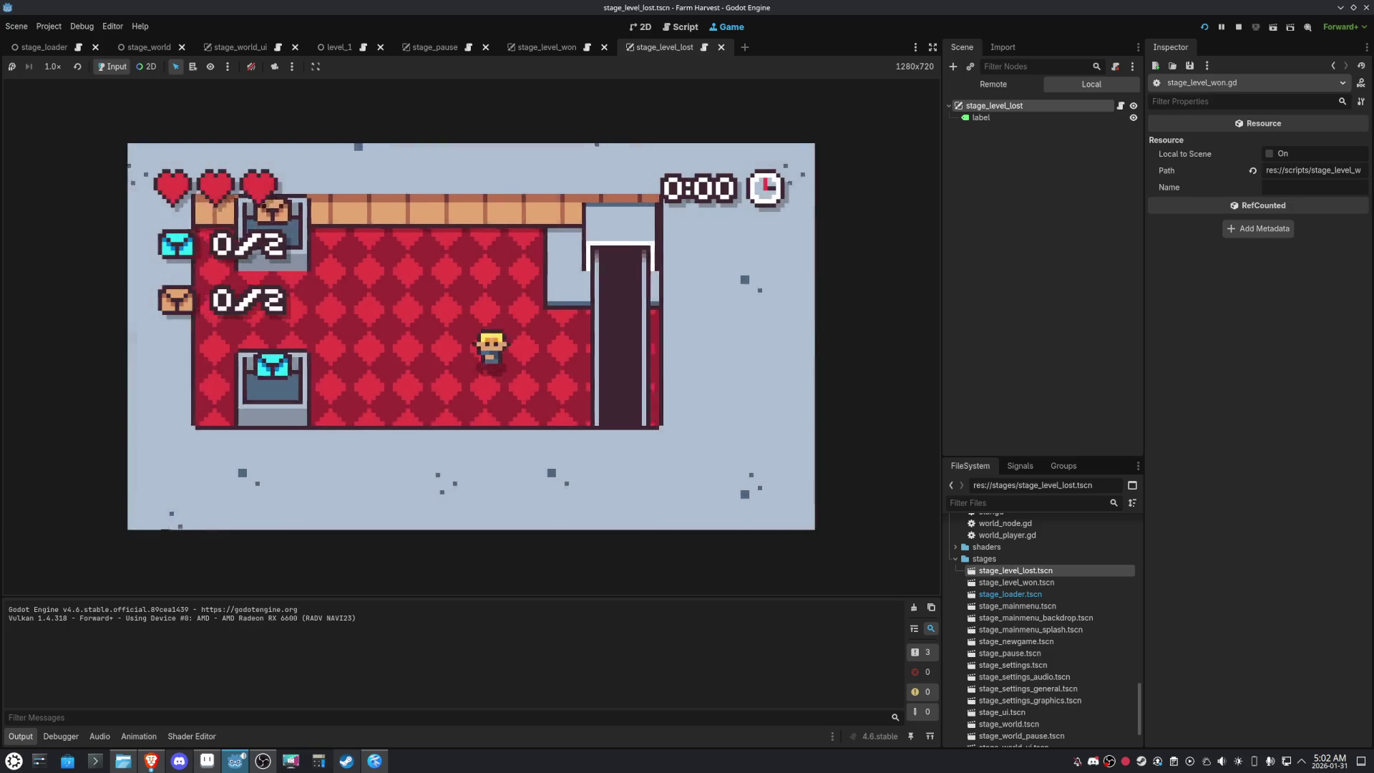
pyautogui.press('Right')
pyautogui.press('Up')
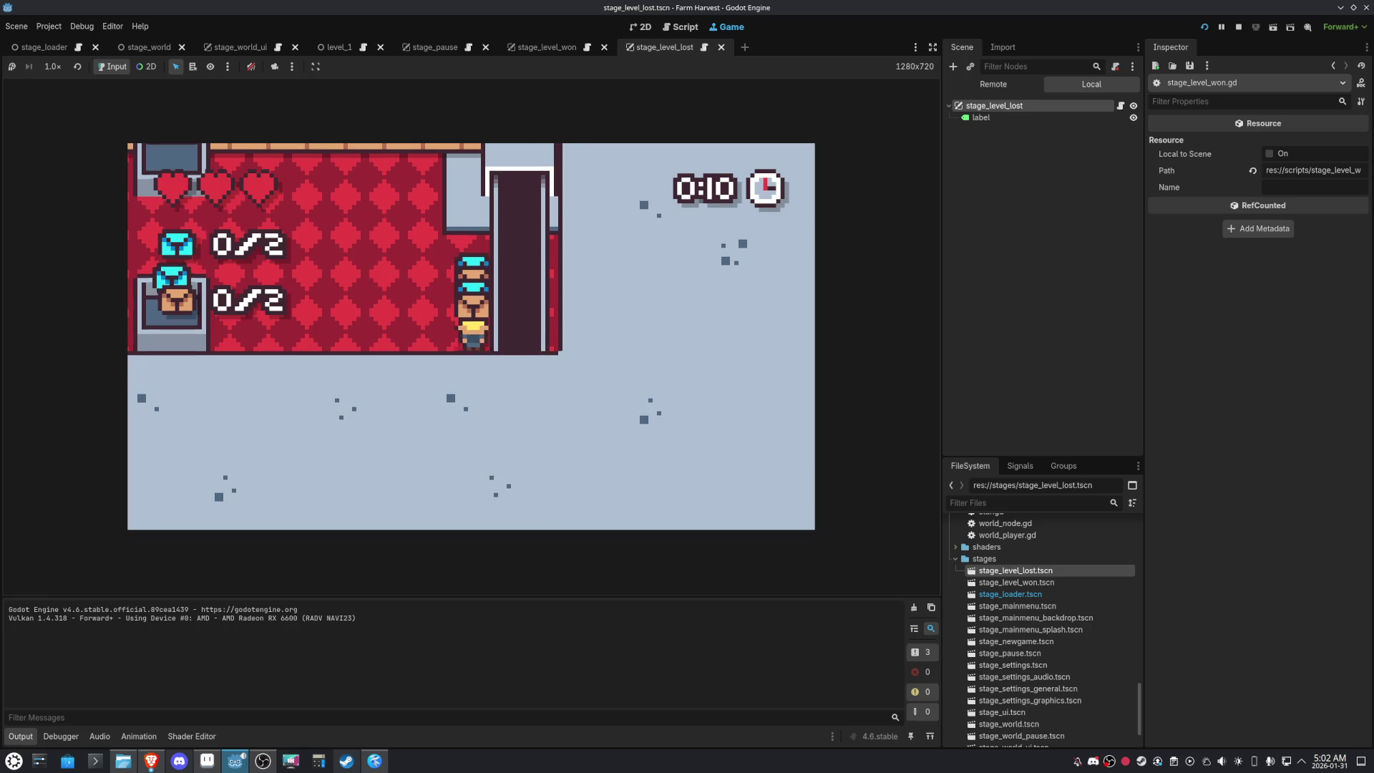
pyautogui.press('Up')
pyautogui.press('Left')
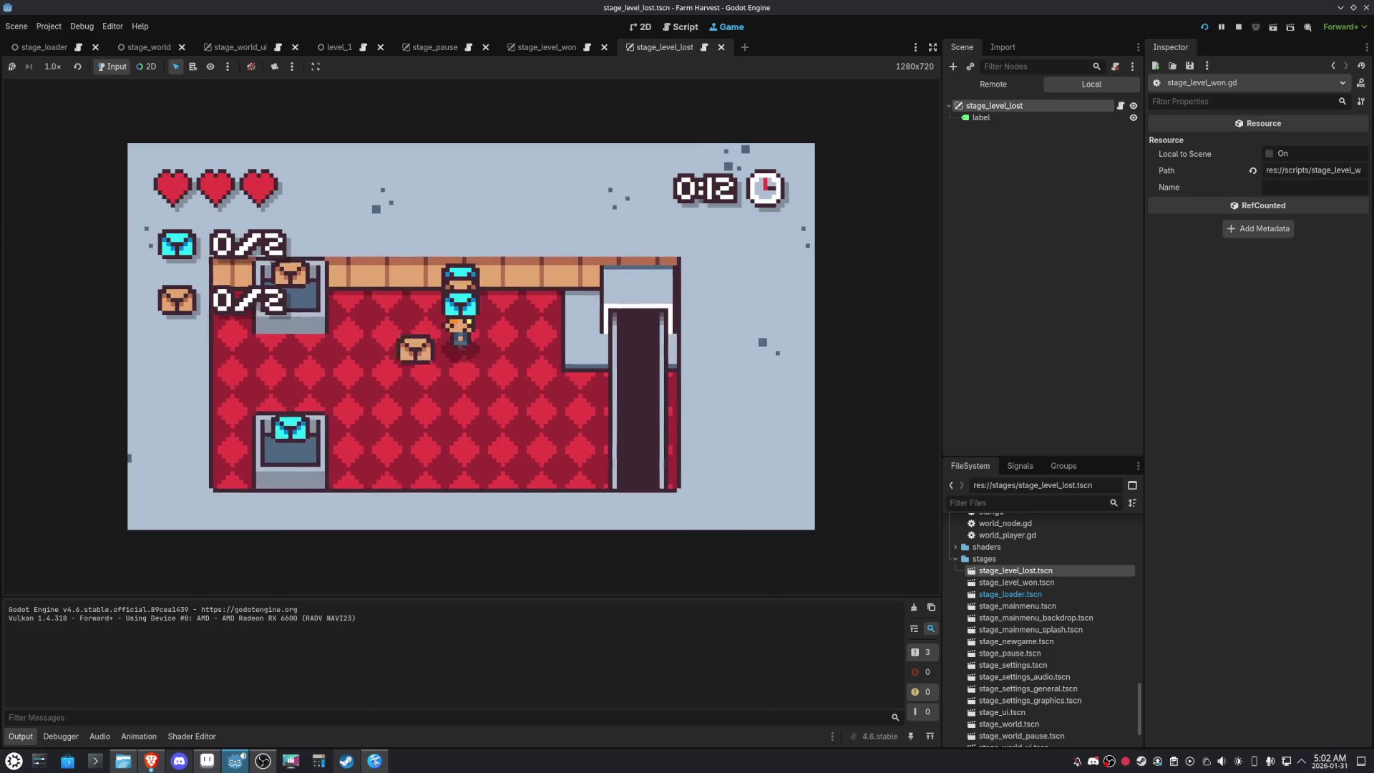
pyautogui.press('Left')
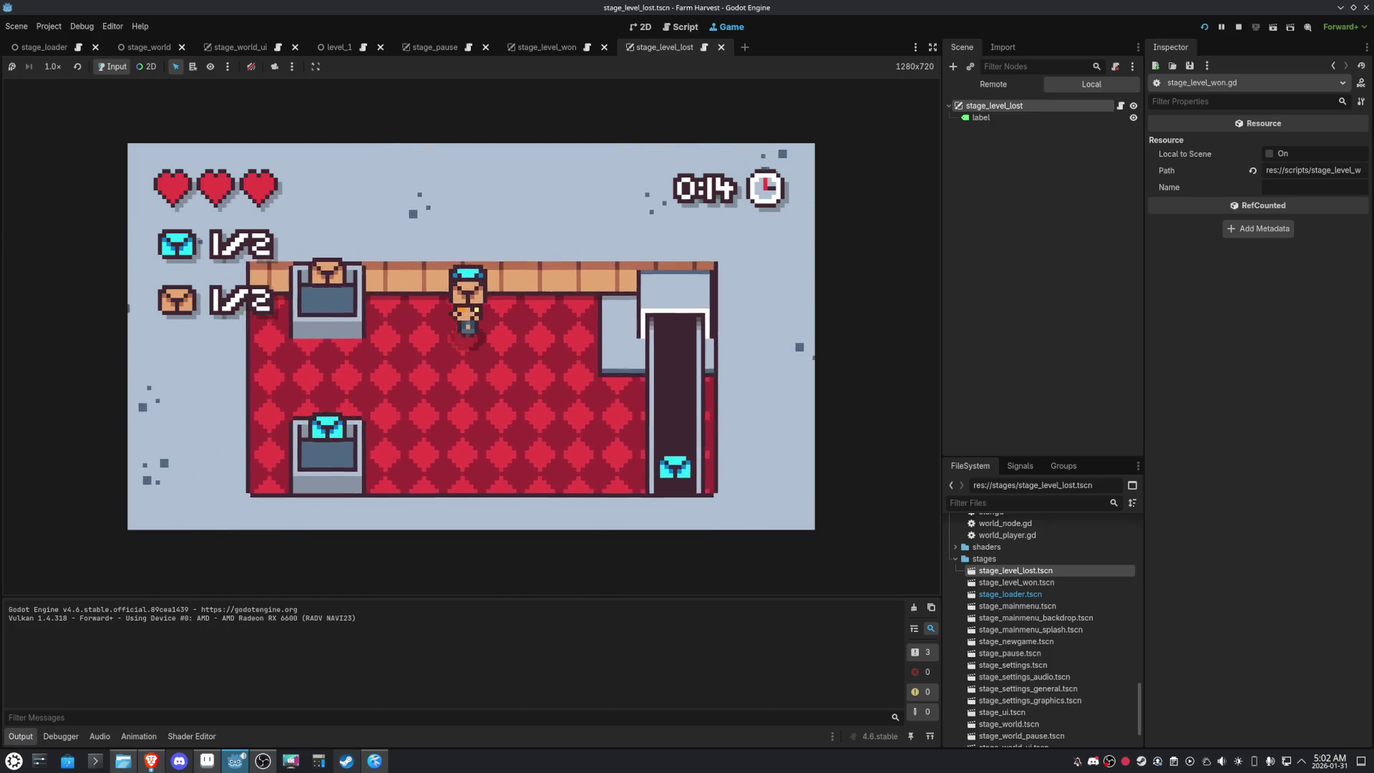
pyautogui.press('Down')
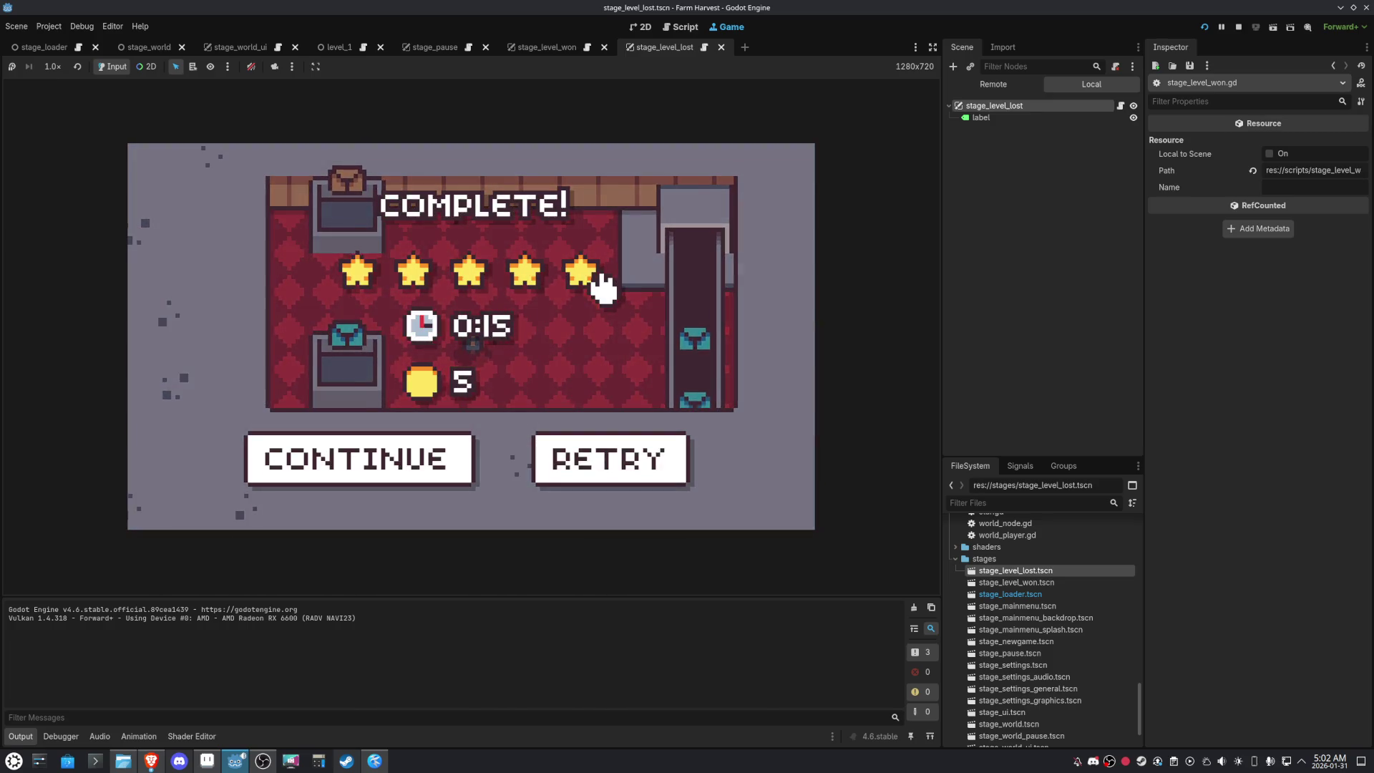
pyautogui.click(1204, 28)
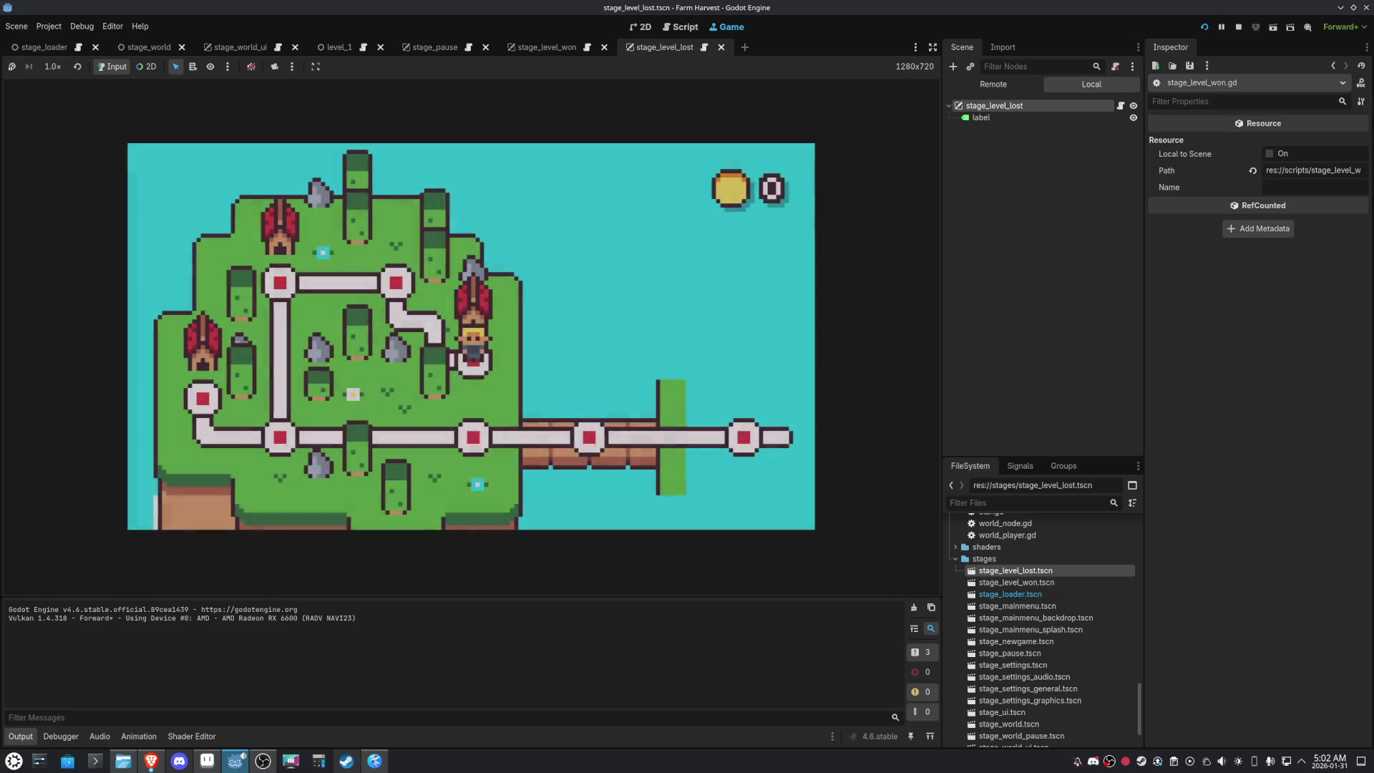
# Deliver the crates slowly for a 3-star, 0:54 finish, then continue so the save data prints
pyautogui.press('Down')
pyautogui.press('Right')
pyautogui.press('Right')
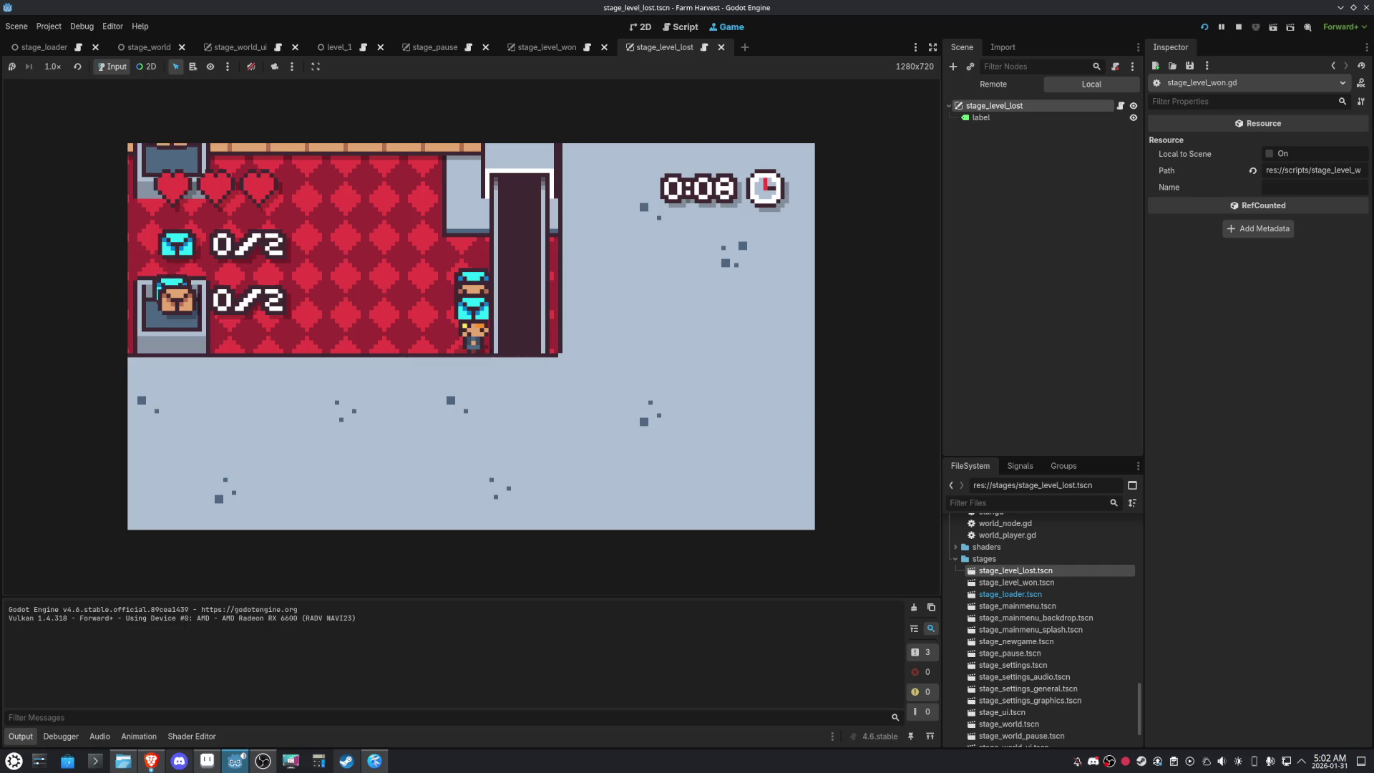
pyautogui.press('Left')
pyautogui.press('Up')
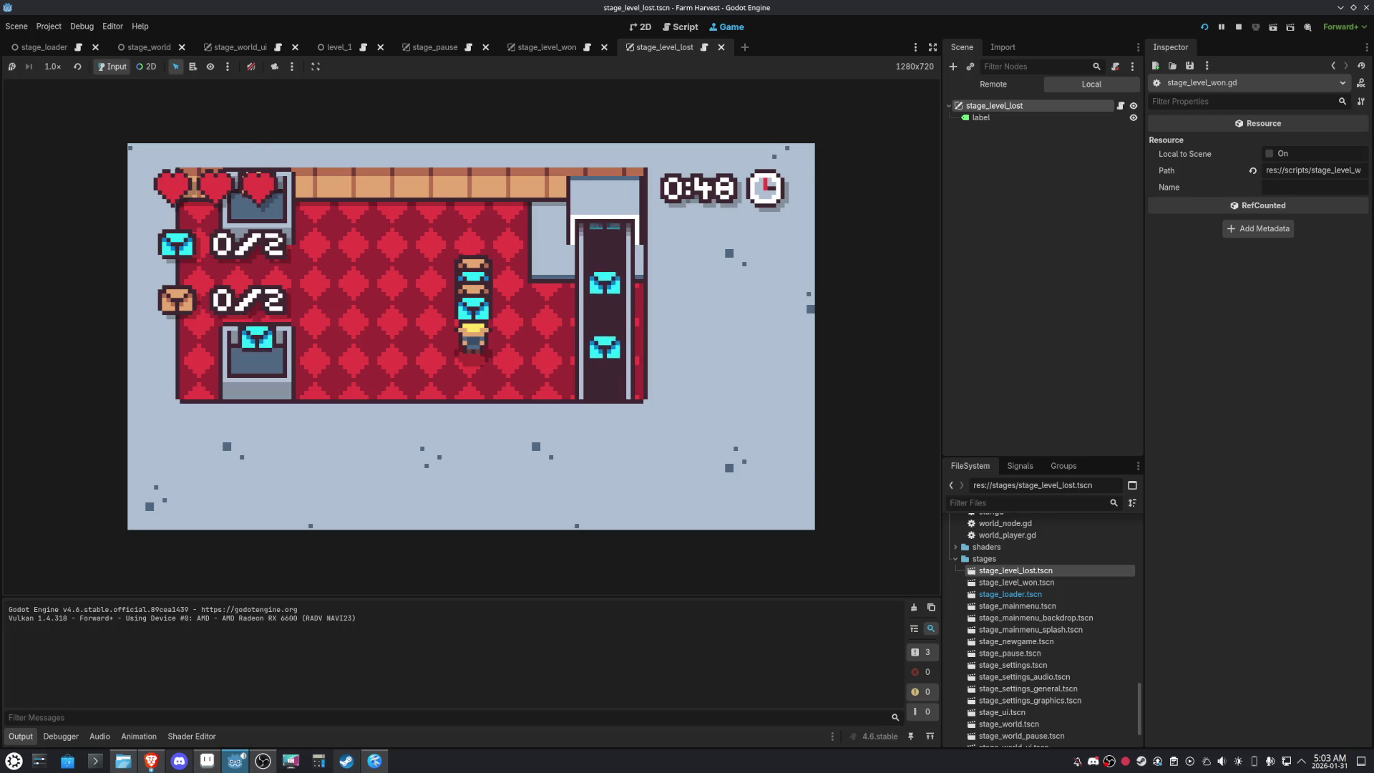
pyautogui.press('Left')
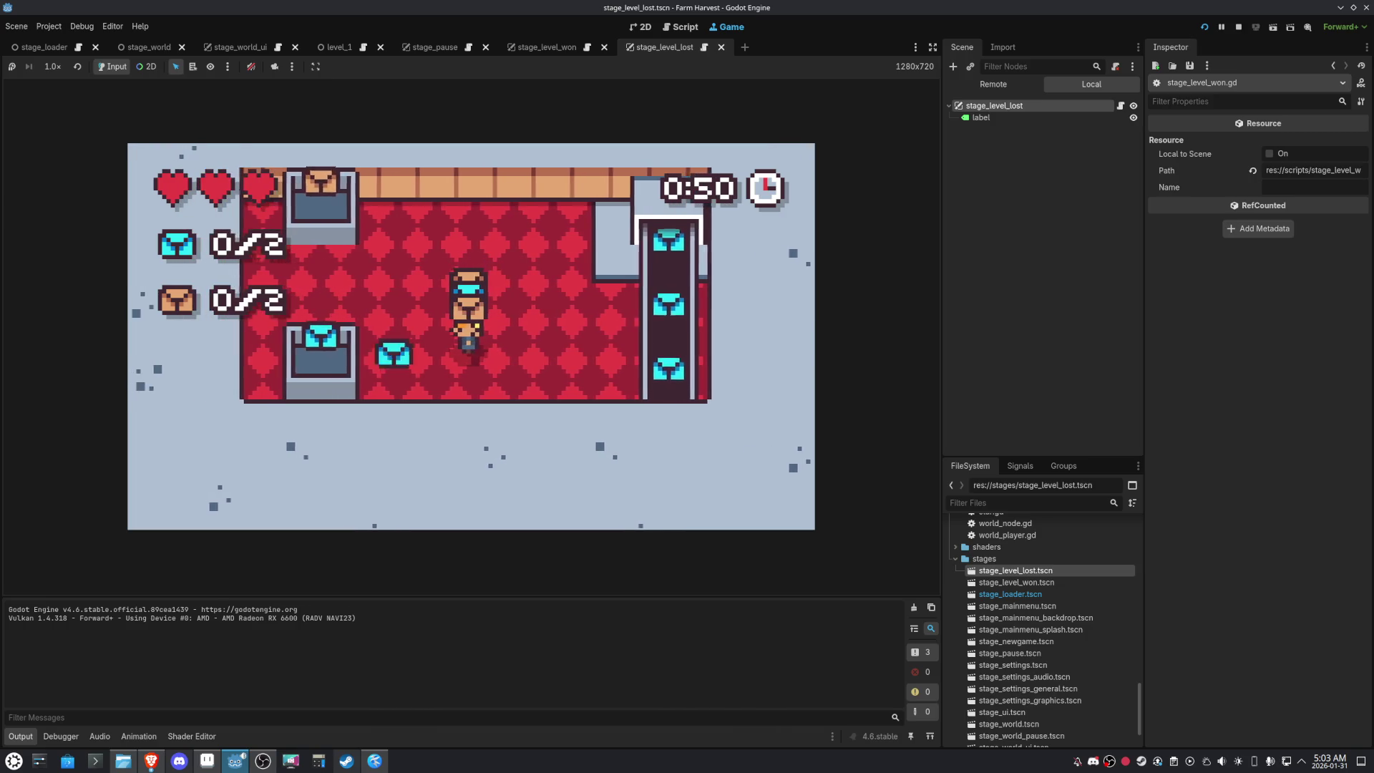
pyautogui.press('Up')
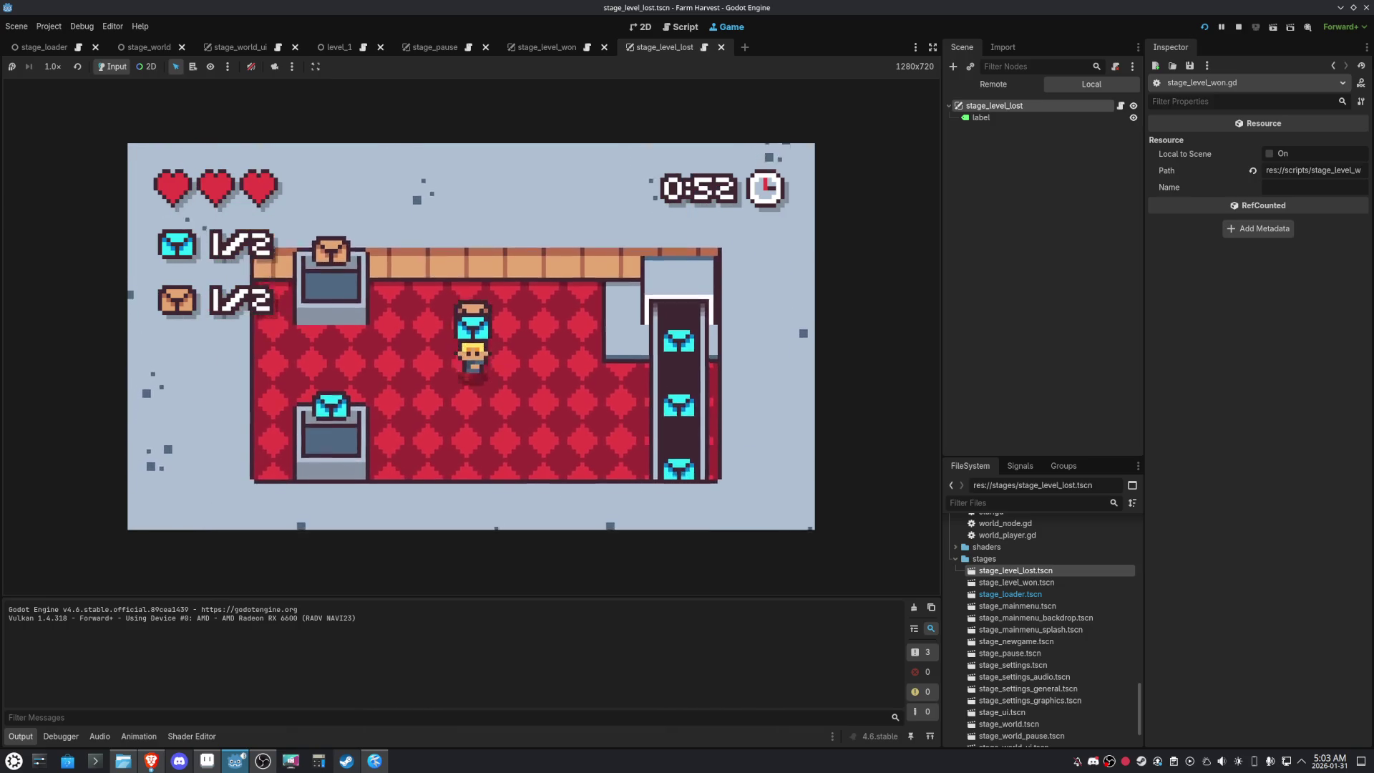
pyautogui.press('Up')
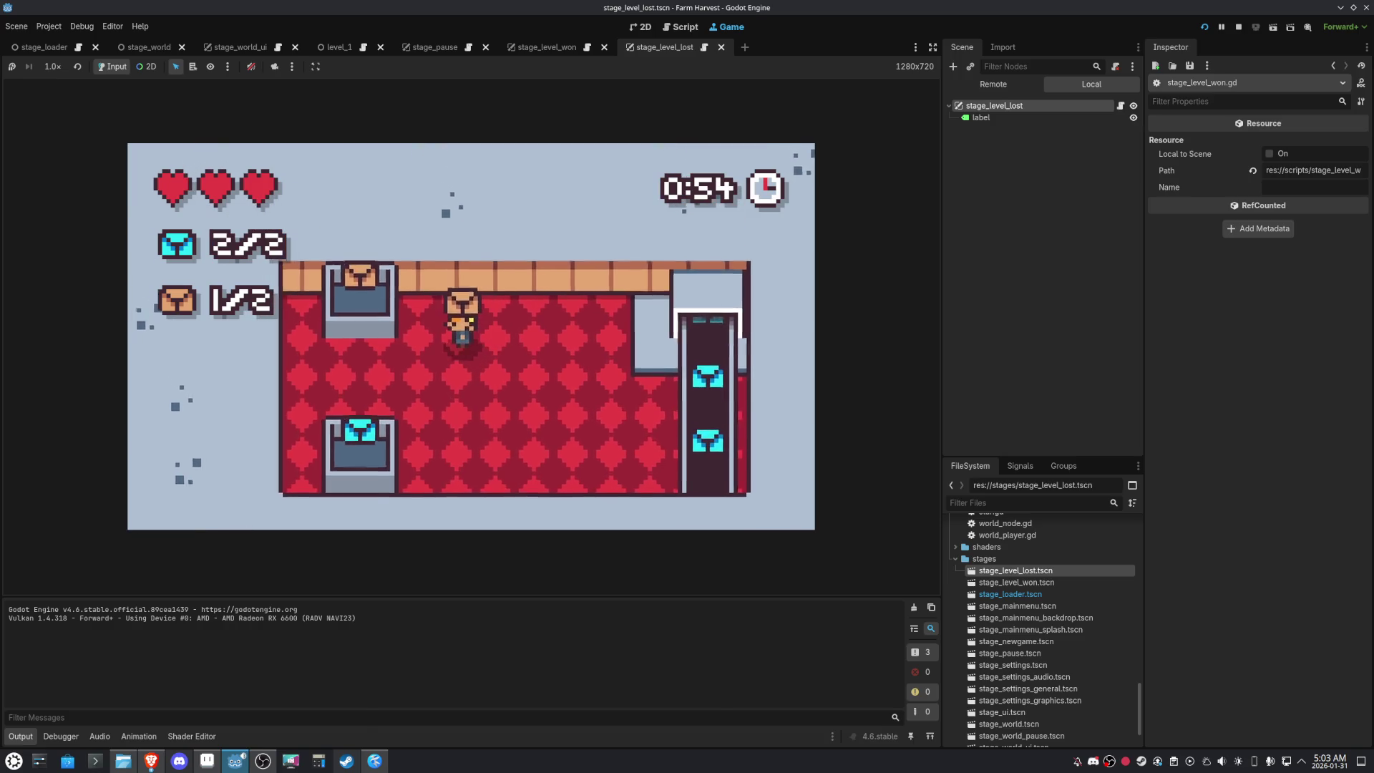
pyautogui.press('Up')
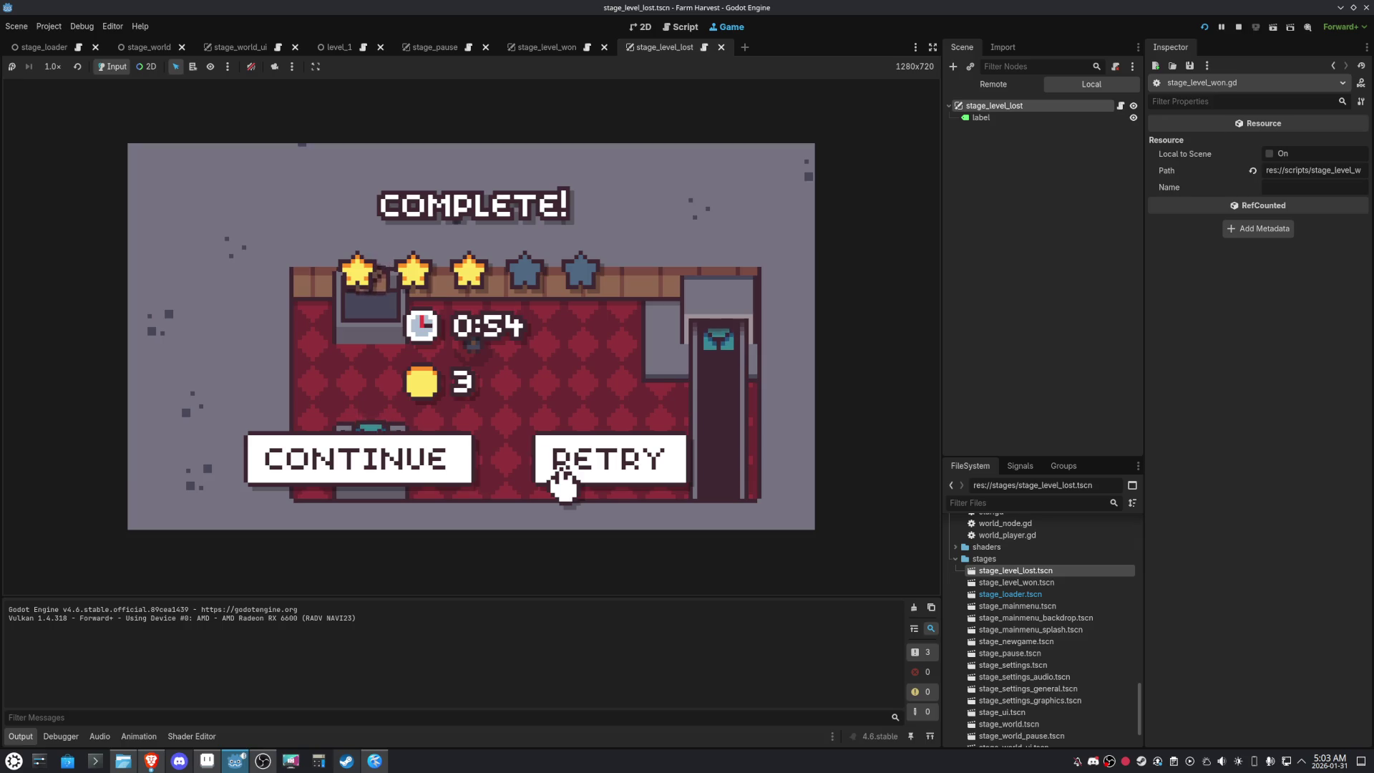
pyautogui.click(313, 466)
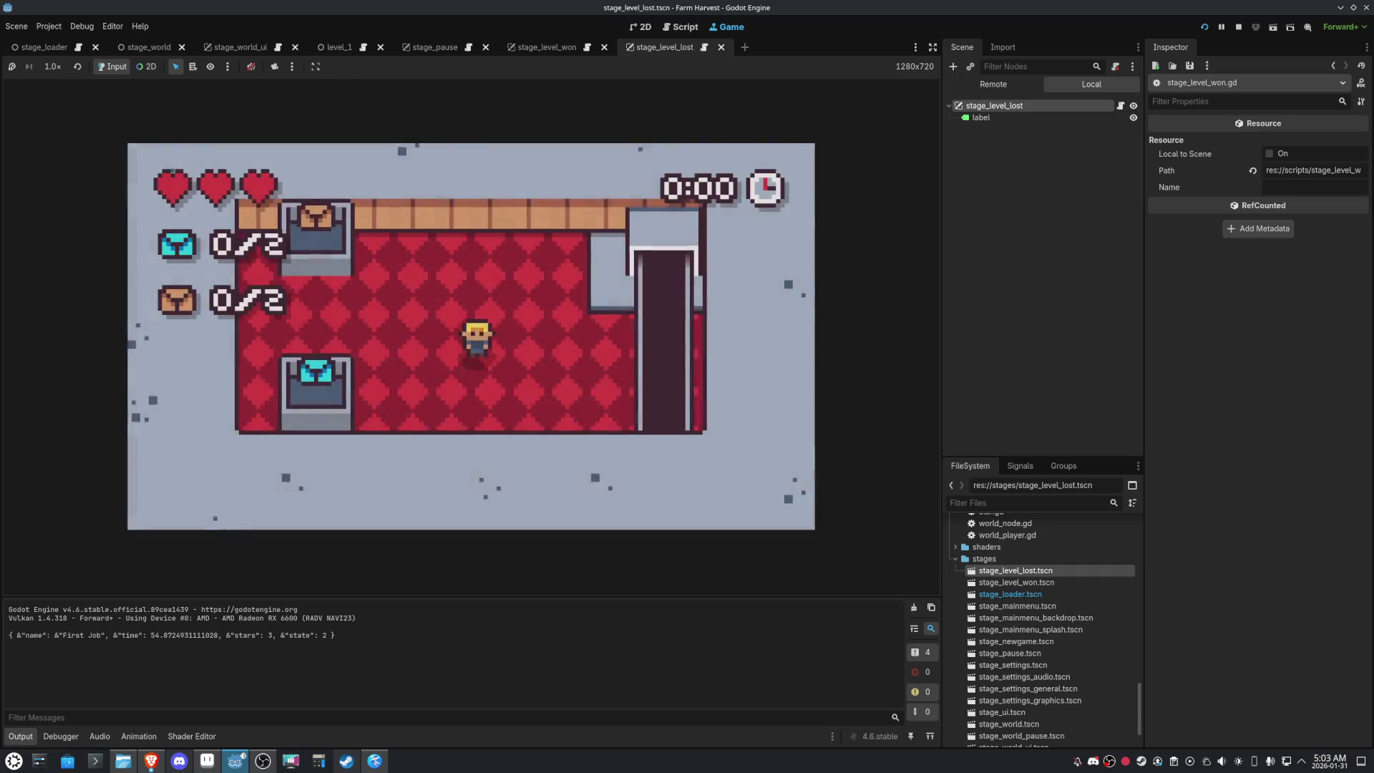
# Deliver the crates quickly for a 5-star, 0:14 BEST finish, then continue to log updated save data
pyautogui.press('Down')
pyautogui.press('Right')
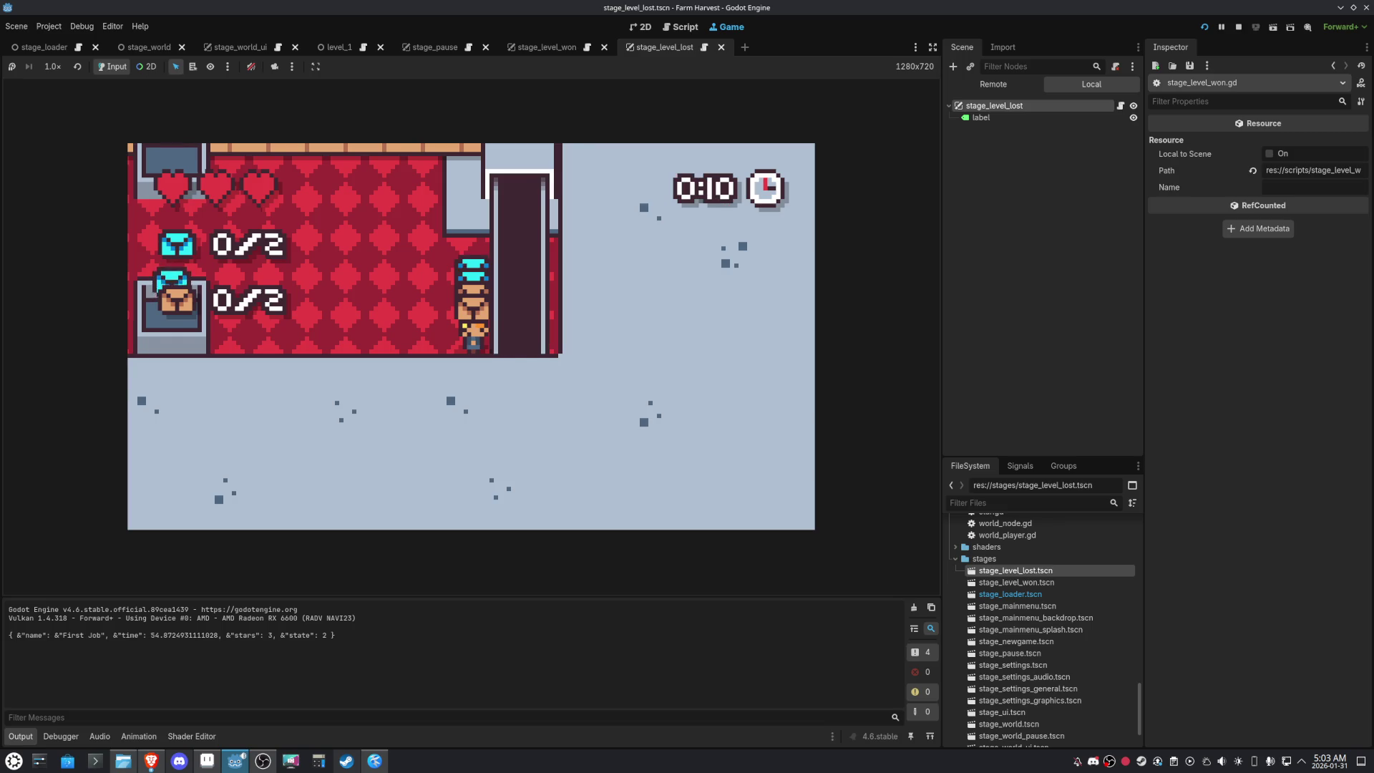
pyautogui.press('Up')
pyautogui.press('Left')
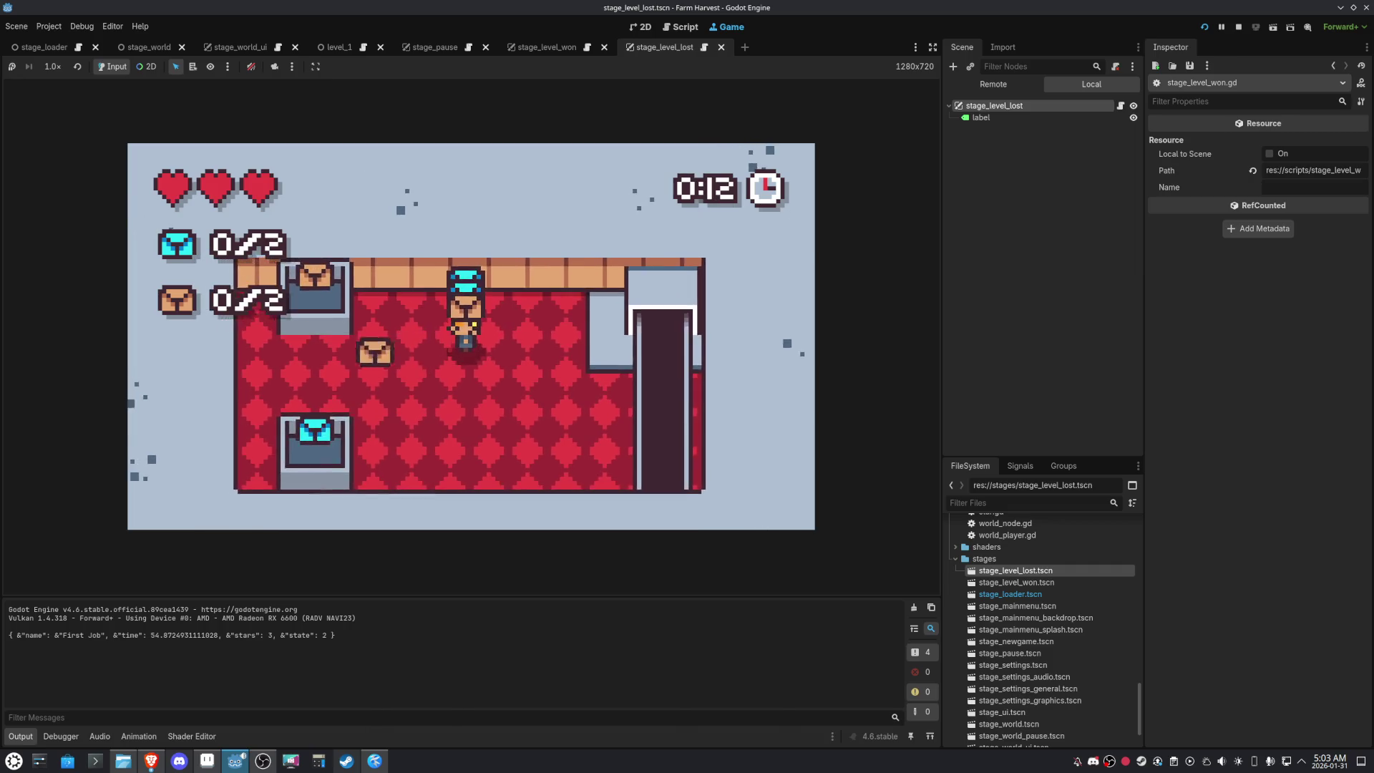
pyautogui.press('Down')
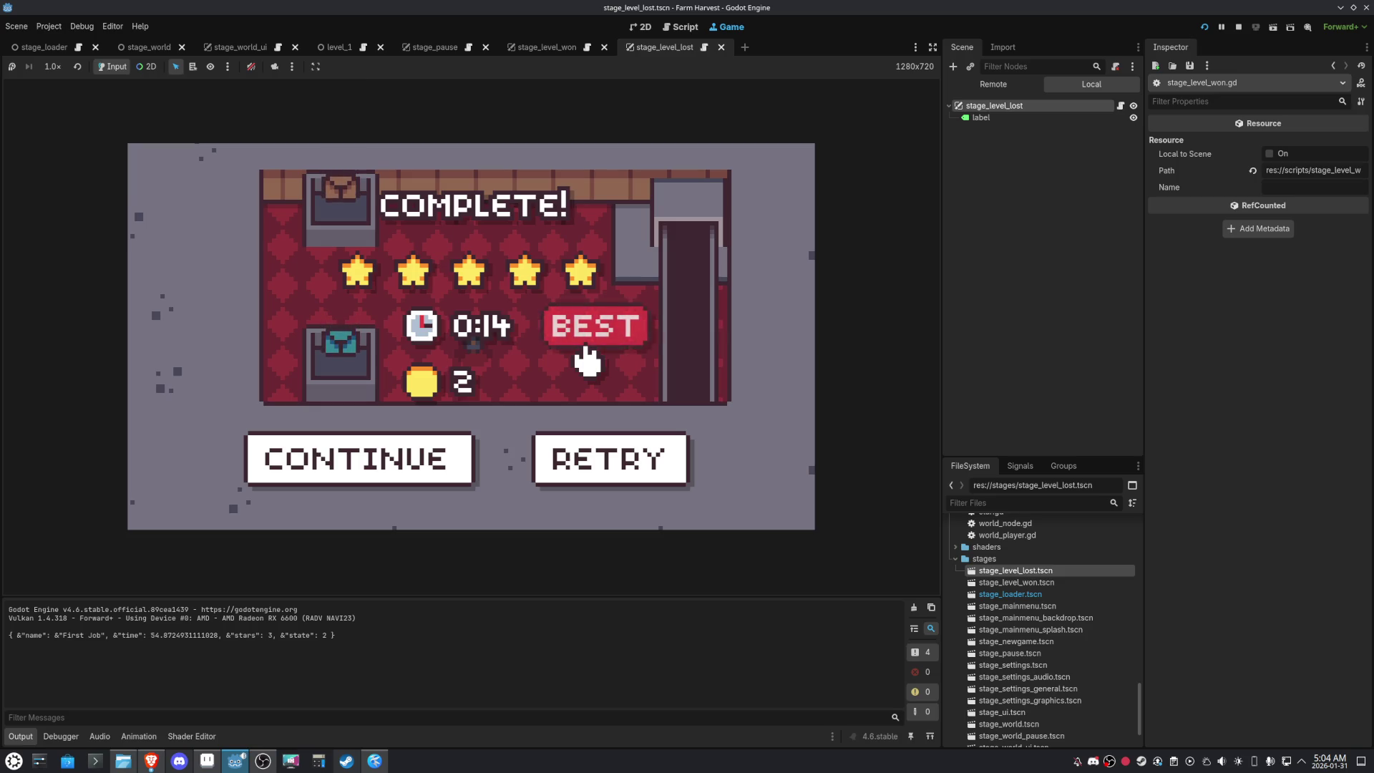
pyautogui.click(440, 465)
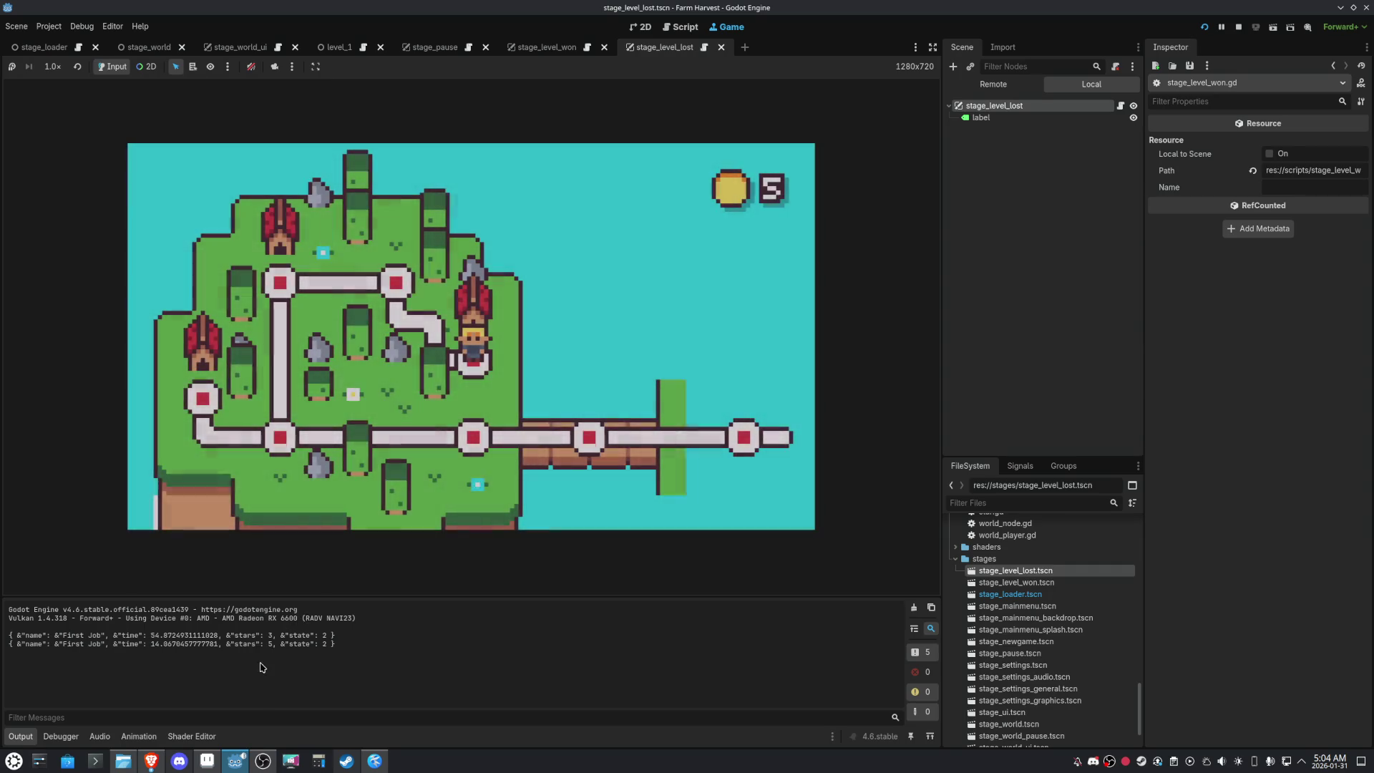
pyautogui.moveTo(272, 646); pyautogui.dragTo(241, 647)
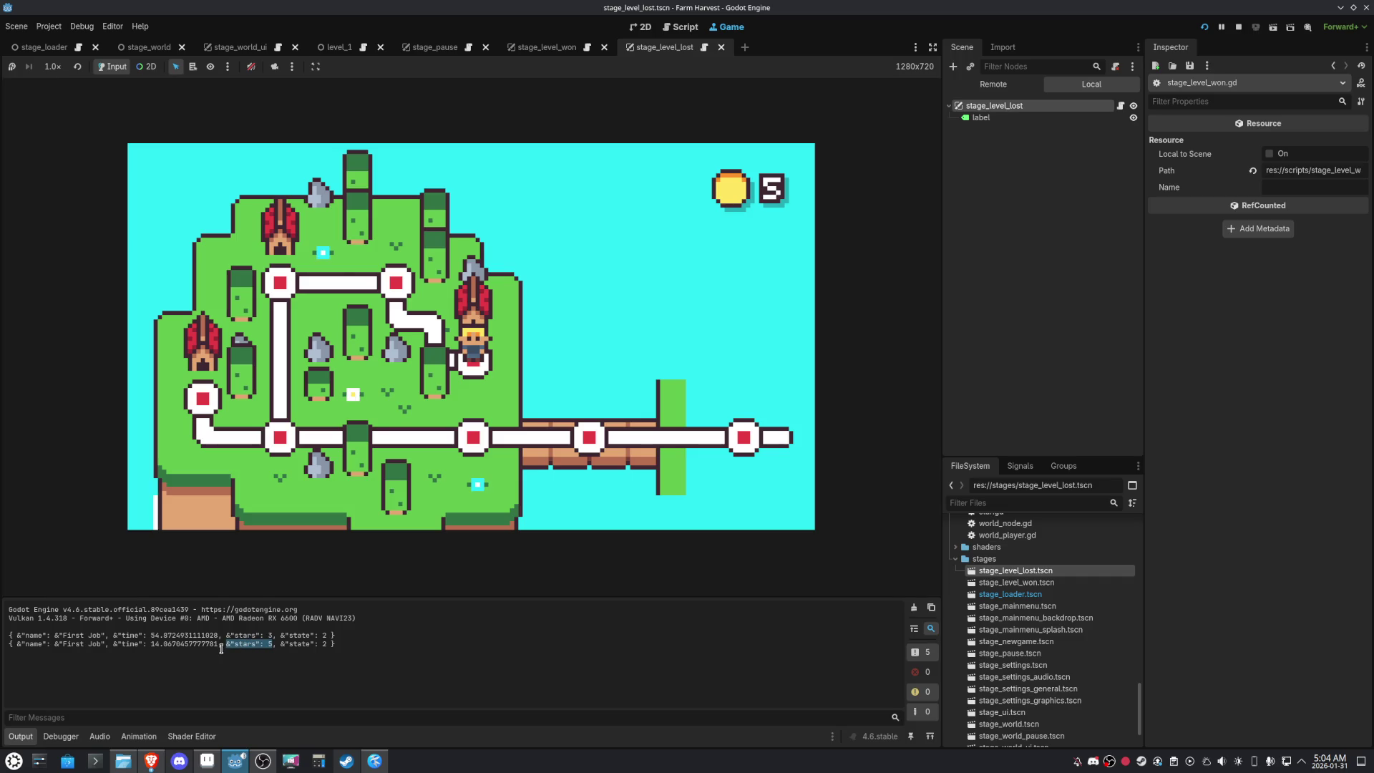
pyautogui.moveTo(150, 644); pyautogui.dragTo(210, 645)
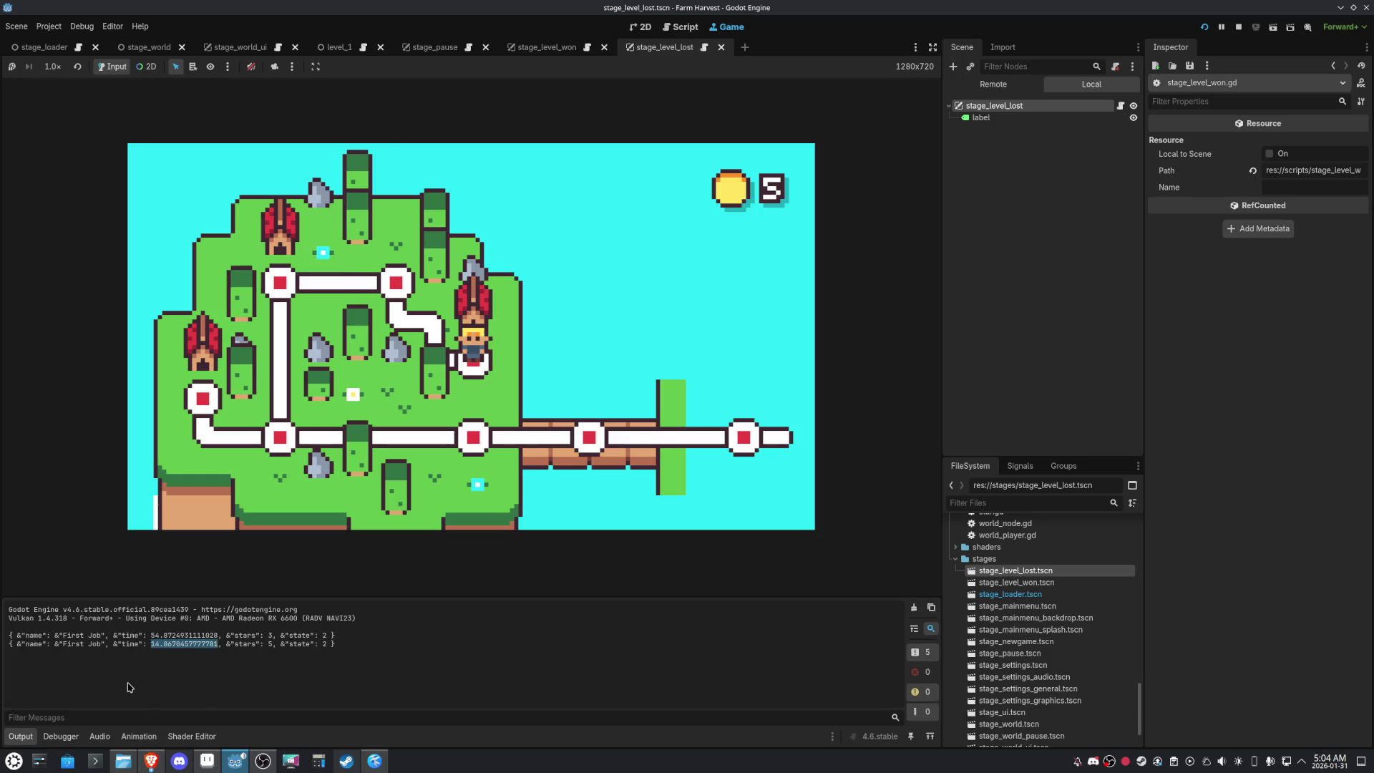
pyautogui.moveTo(324, 650); pyautogui.dragTo(234, 645)
pyautogui.click(272, 649)
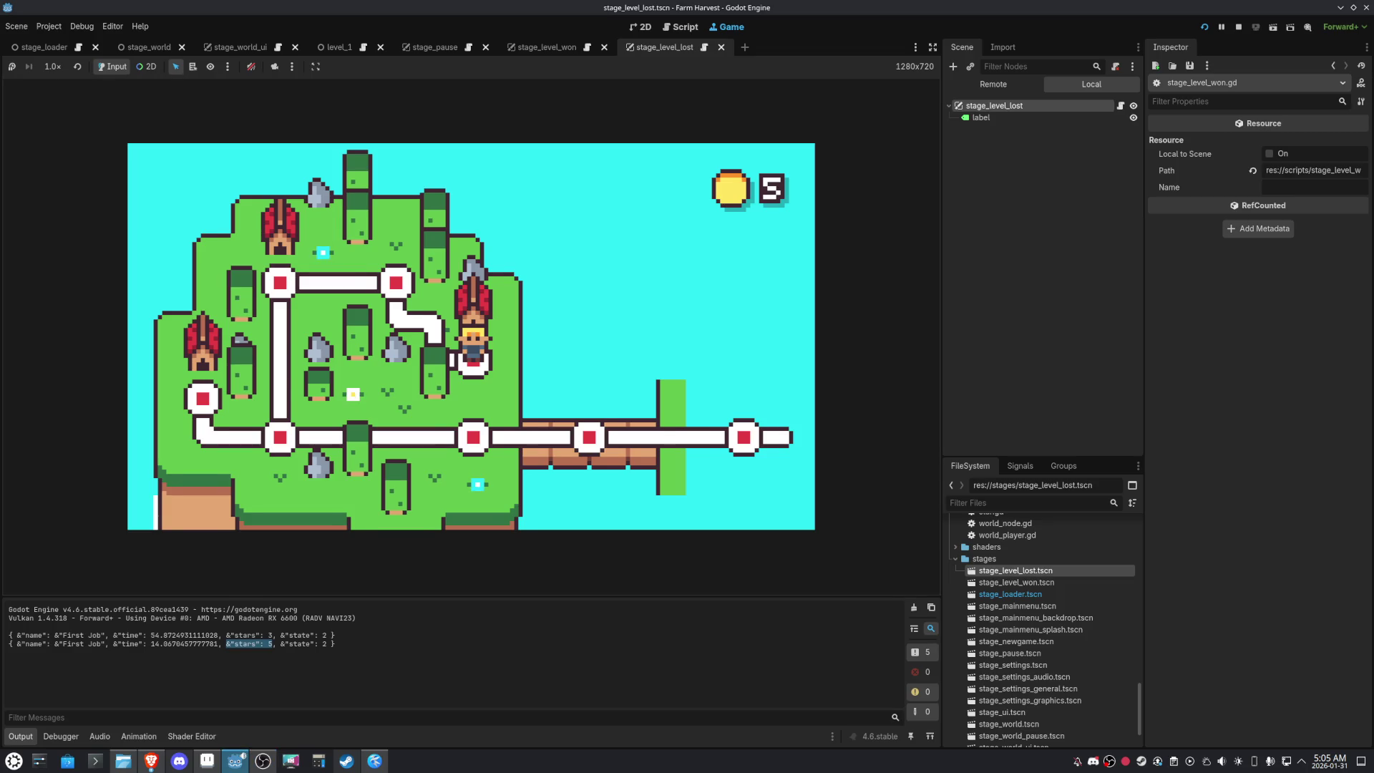
pyautogui.press('Left')
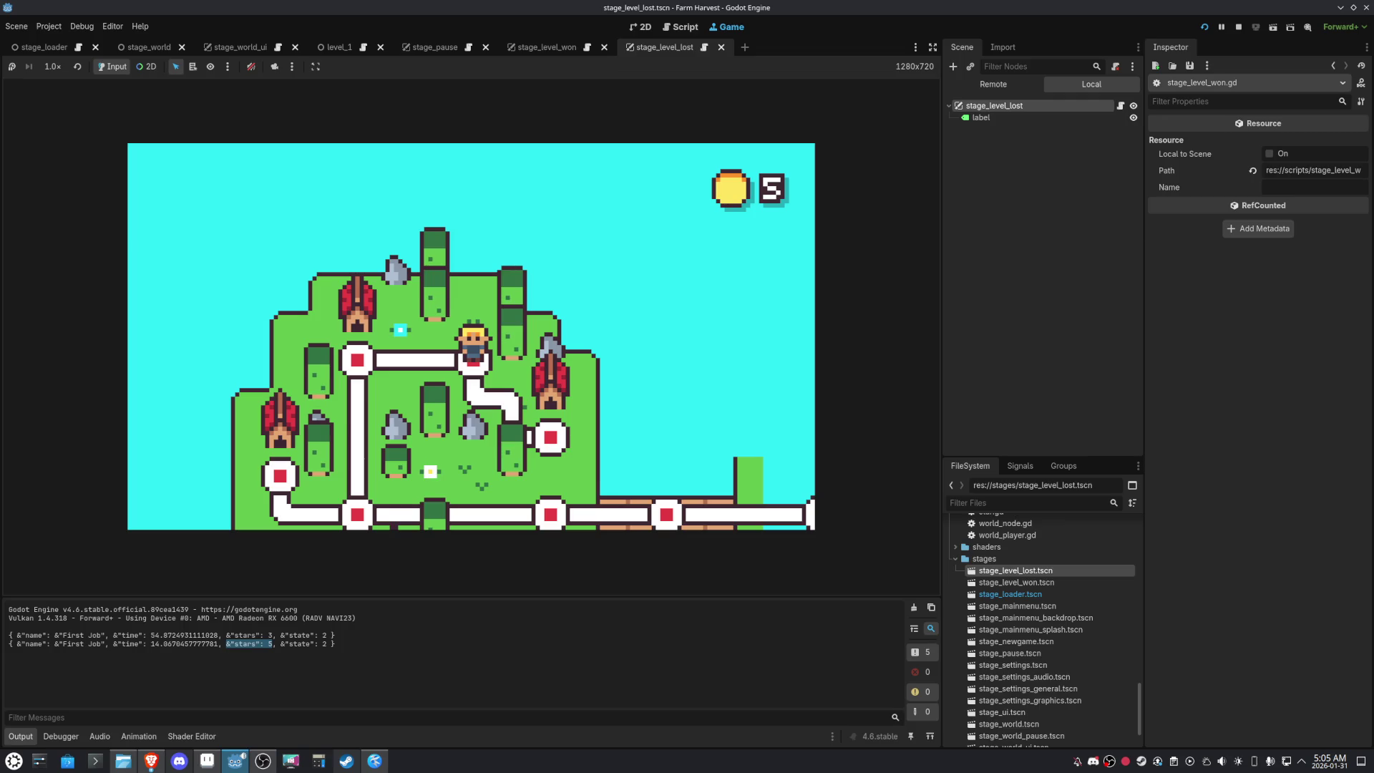
pyautogui.press('Right')
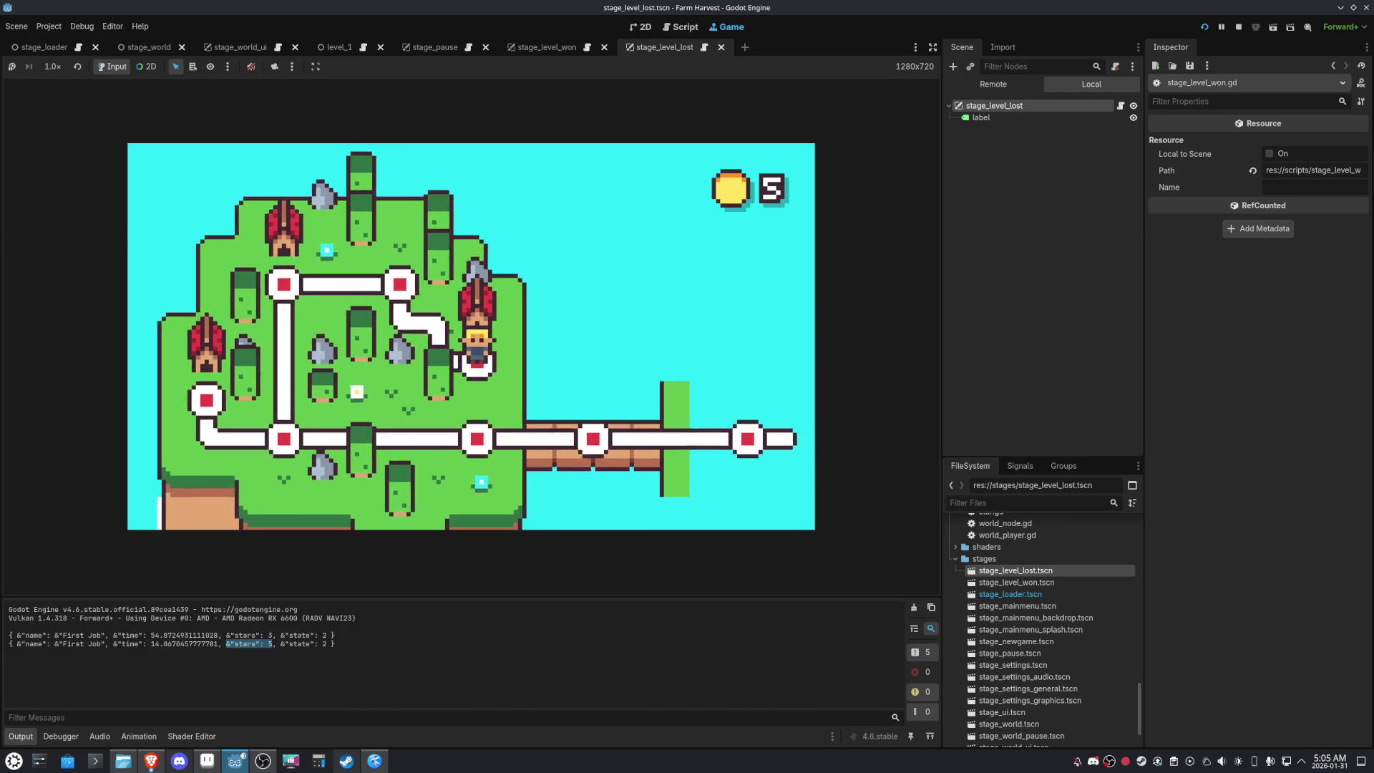
pyautogui.press('Left')
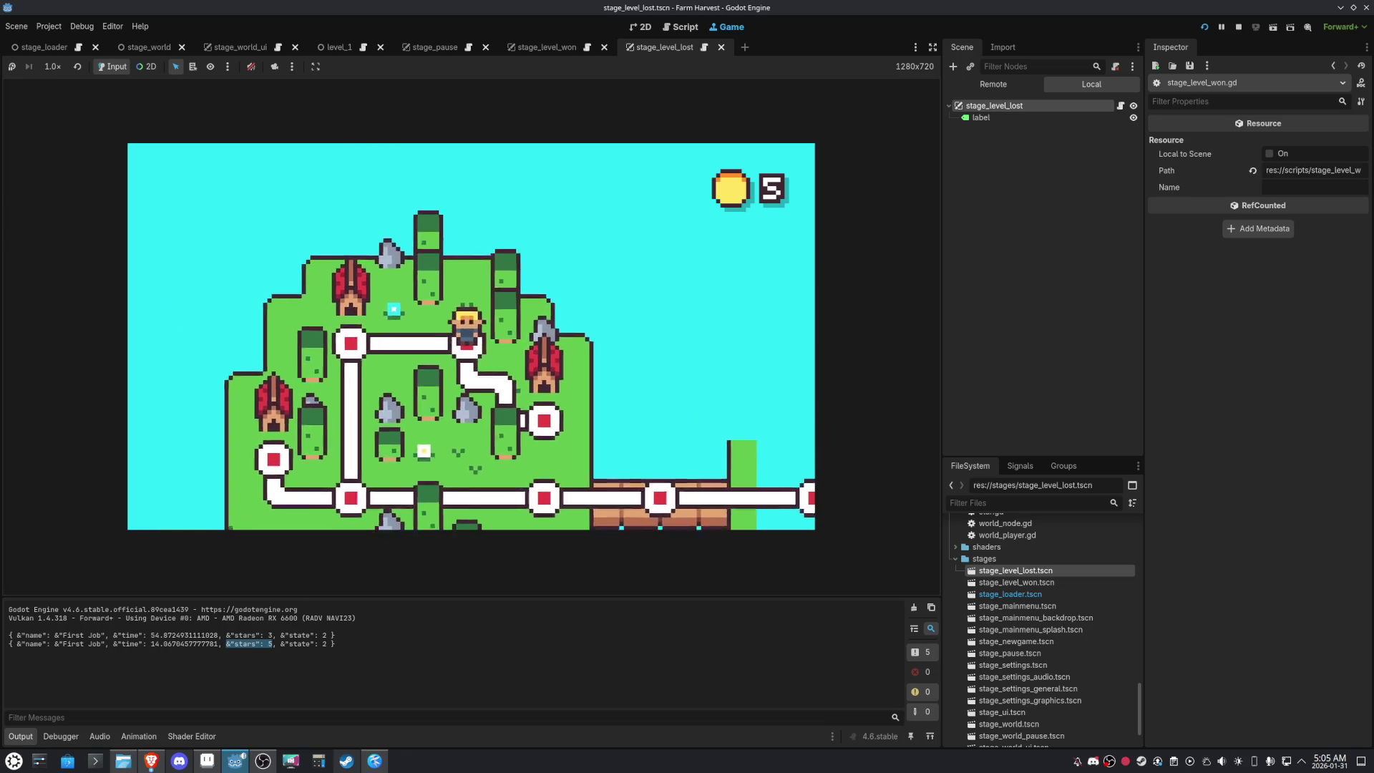
pyautogui.press('Right')
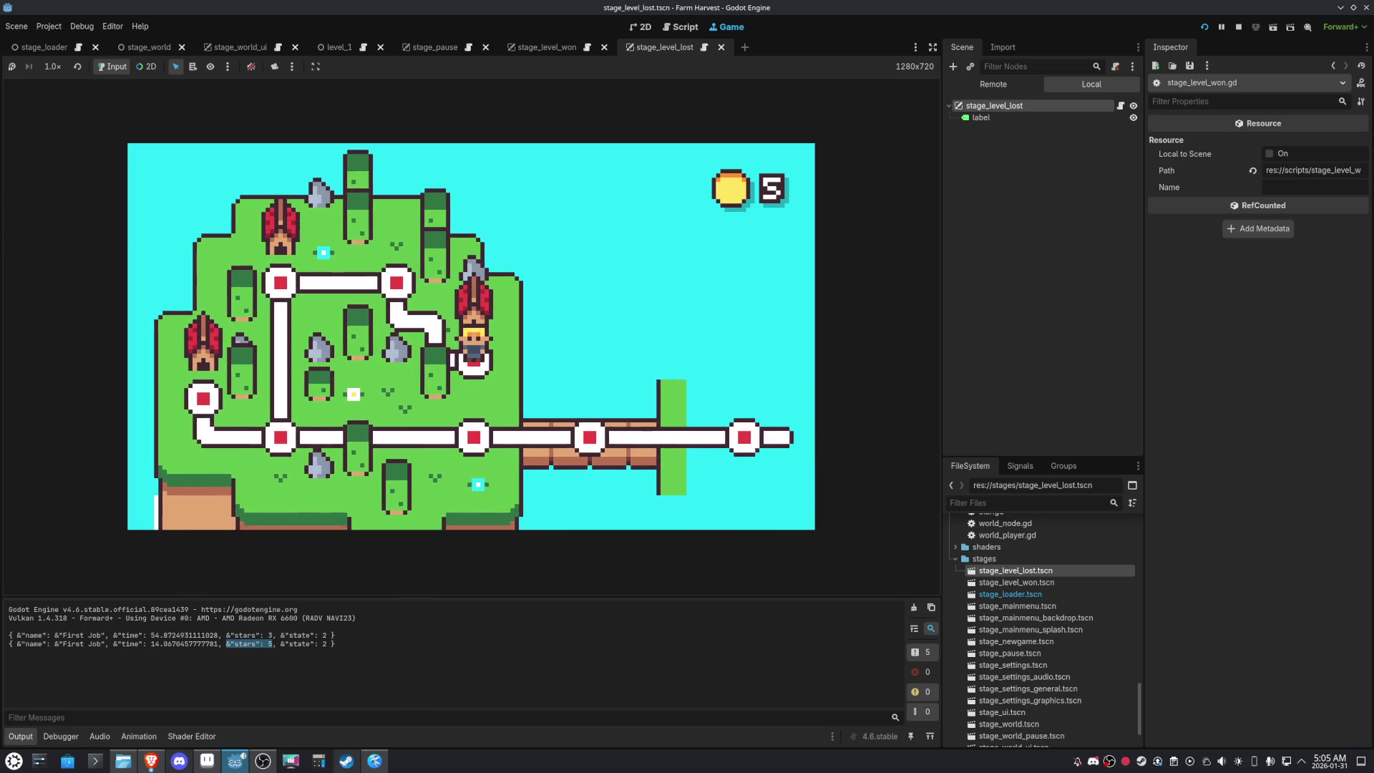